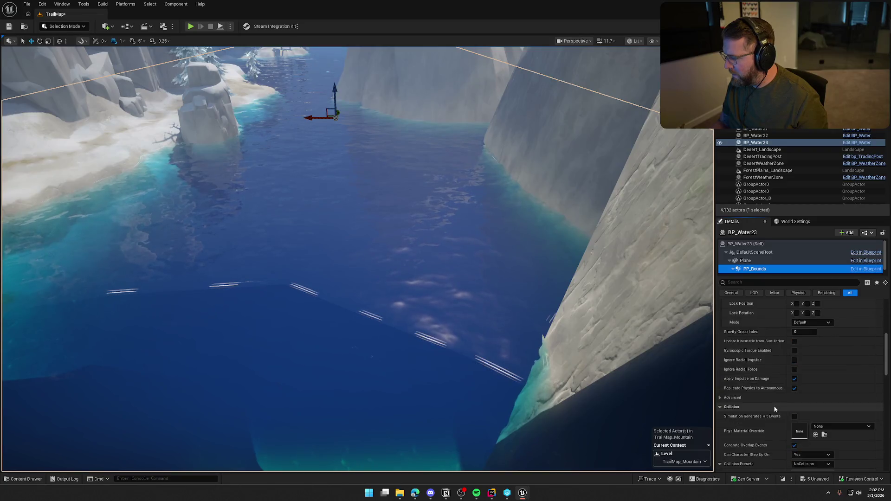
- Widen the Details value column to read the full material path on the PostProcess component
scroll(774, 404, "down", 10)
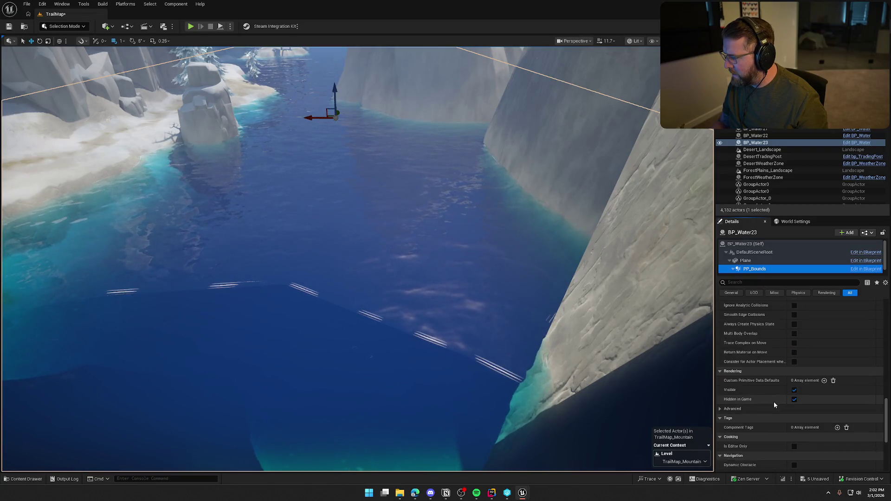
scroll(780, 262, "down", 1)
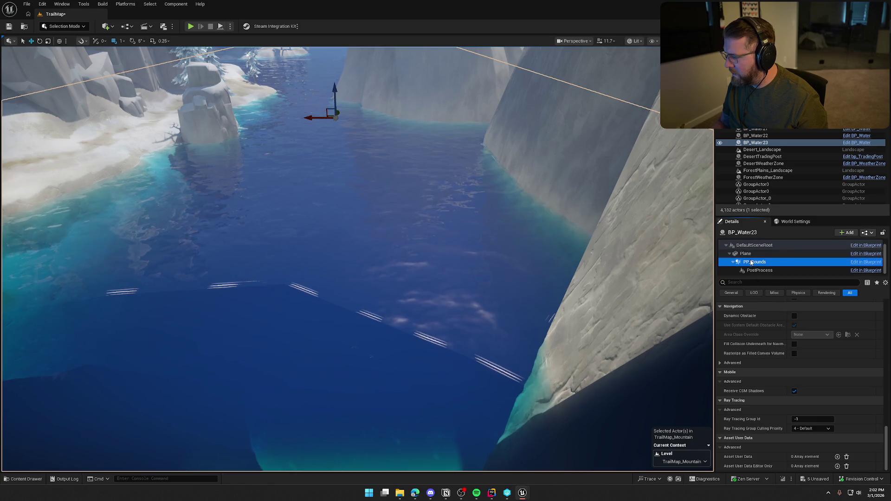
left_click(781, 269)
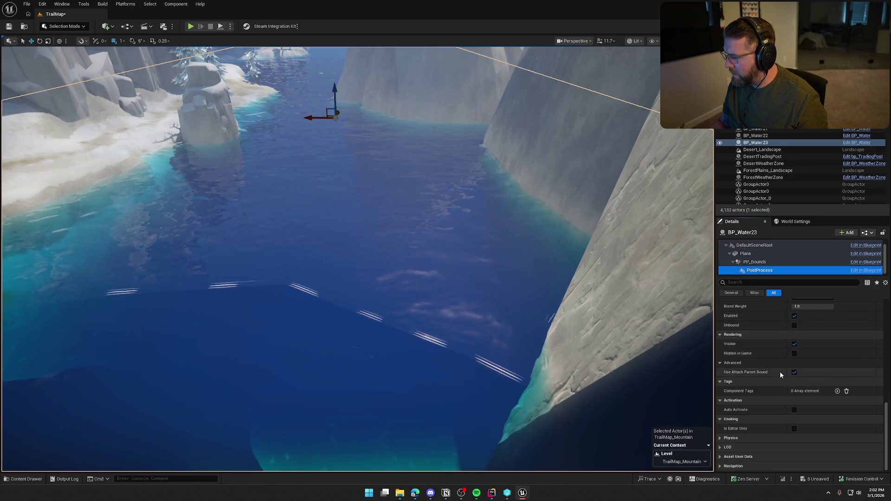
scroll(783, 433, "up", 5)
scroll(784, 433, "up", 2)
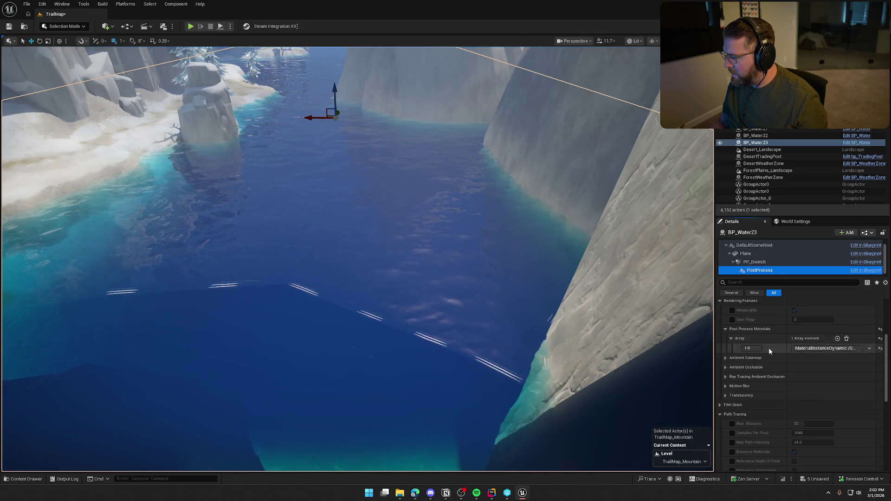
mouse_move(786, 349)
left_mouse_down()
mouse_move(711, 348)
mouse_move(772, 348)
left_mouse_up()
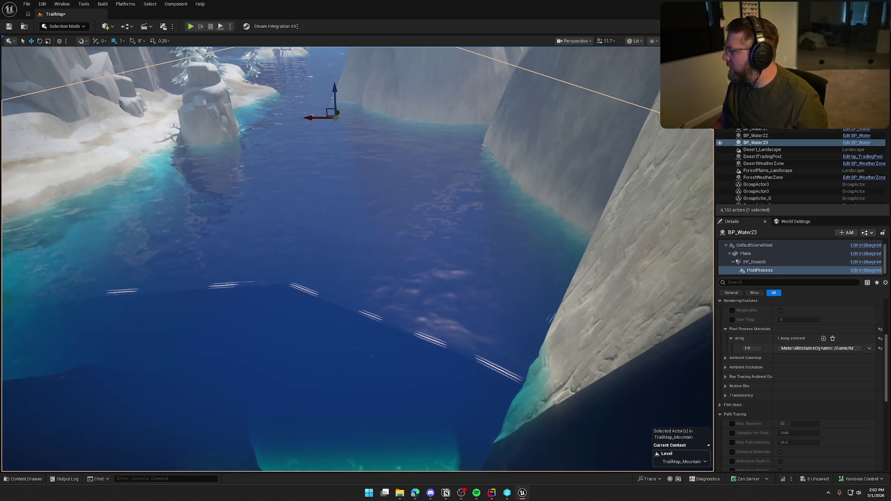
- Clear the selection, fly over to the snowy cliffs and reselect BP_Water23
key("Escape")
left_click_drag(452, 218, 452, 218)
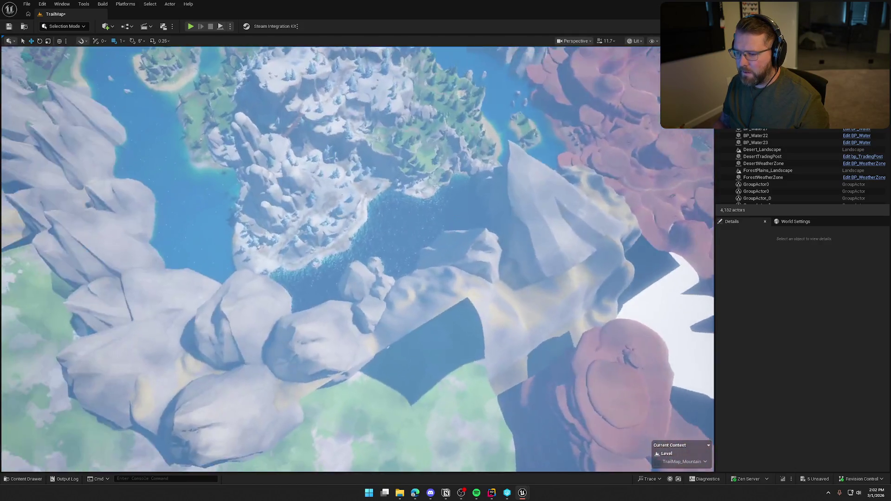
left_click(451, 218)
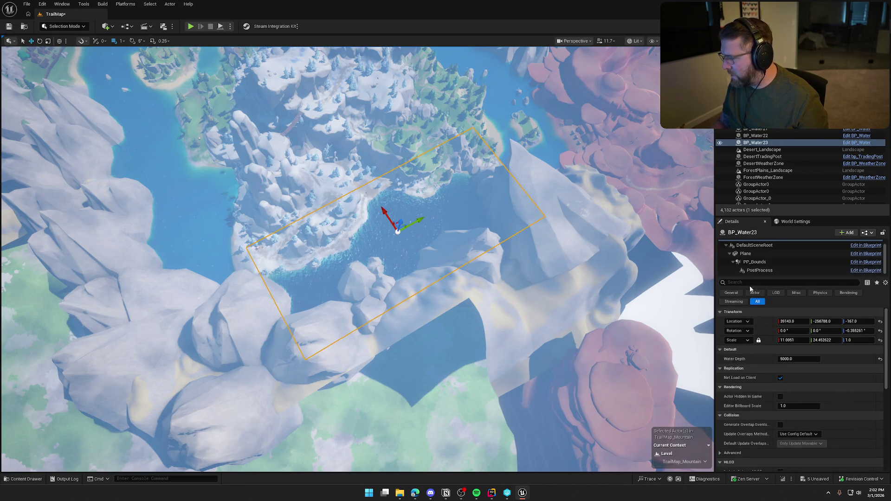
left_click(745, 253)
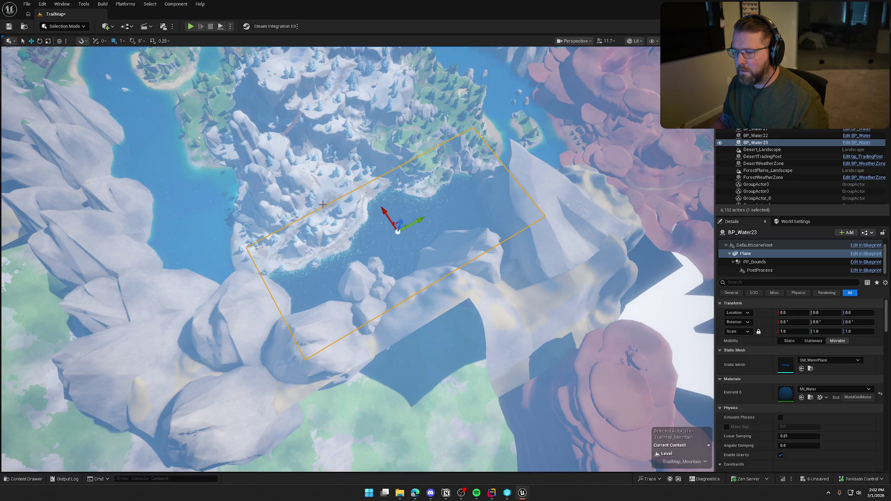
scroll(323, 204, "up", 5)
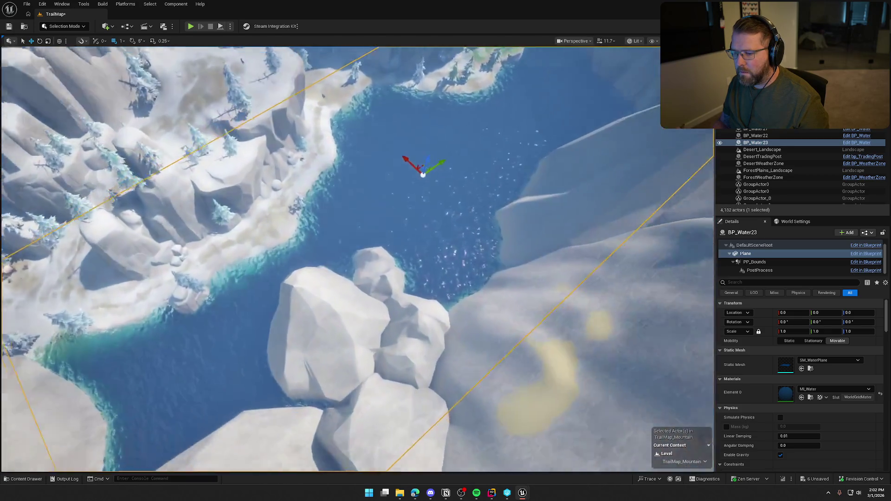
left_click_drag(353, 260, 353, 213)
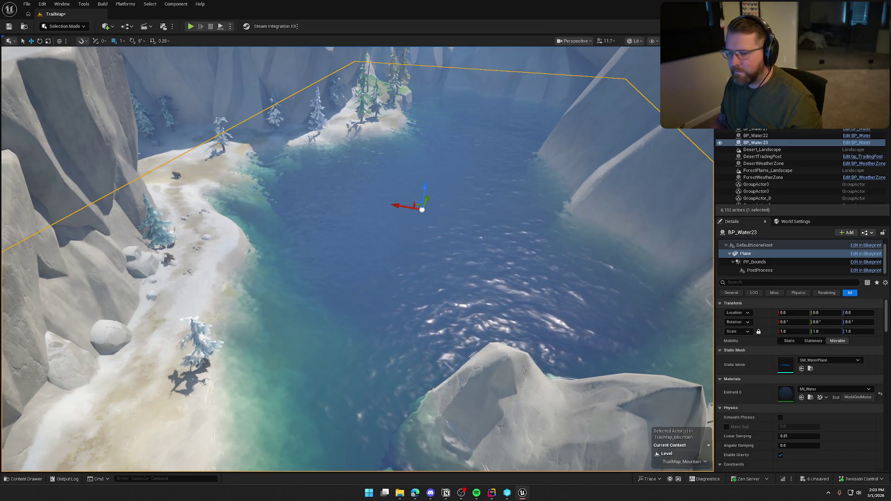
key("Escape")
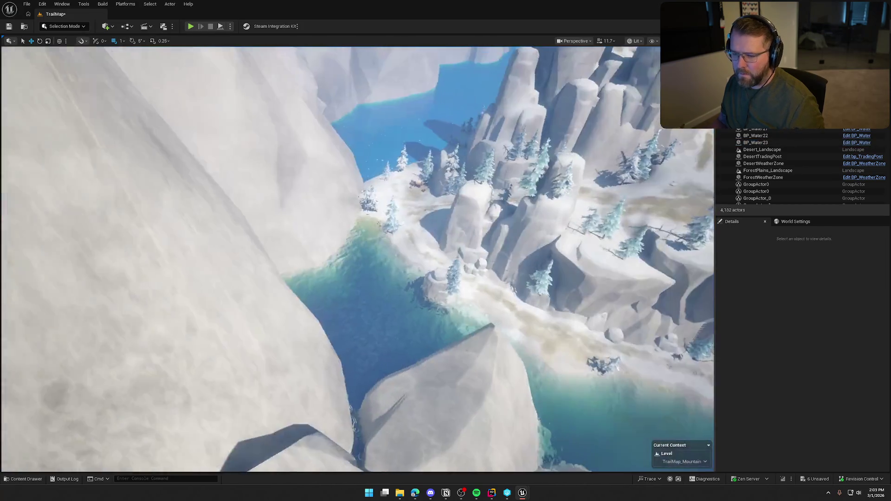
- Sweep the view down to the lake shoreline and save TrailMap with Ctrl+S
scroll(447, 215, "down", 5)
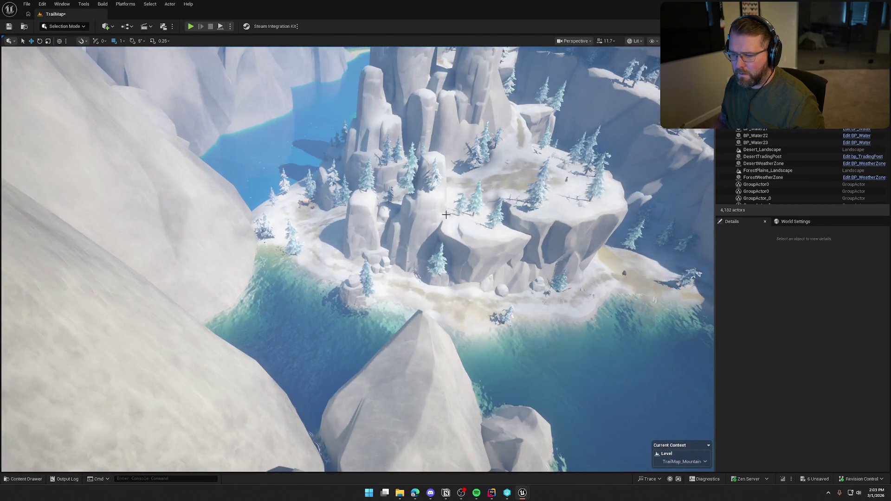
left_click_drag(377, 199, 362, 237)
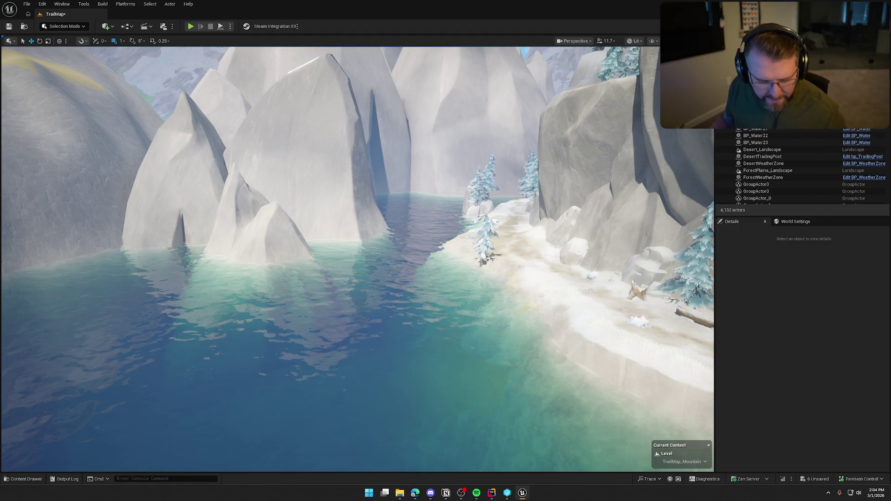
key("ctrl+s")
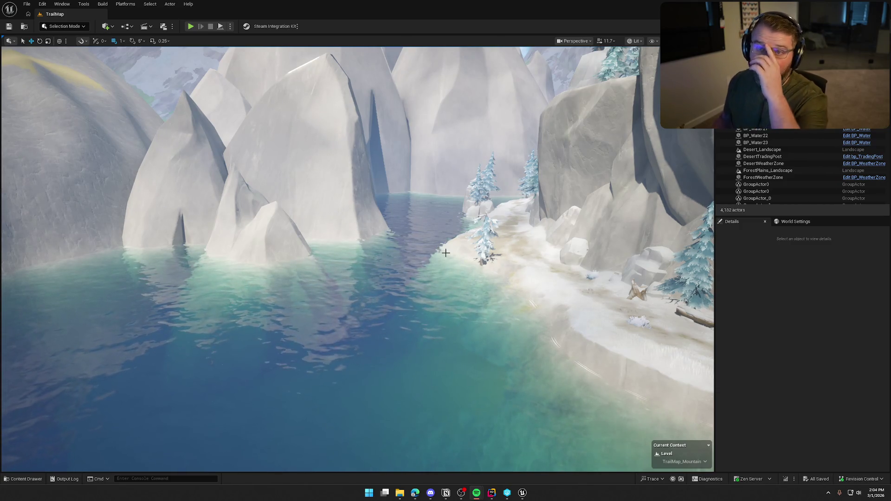
- Look over the water and BP_StylizedRiver3, then select and frame BP_Water23
left_click_drag(431, 417, 465, 322)
left_click(464, 322)
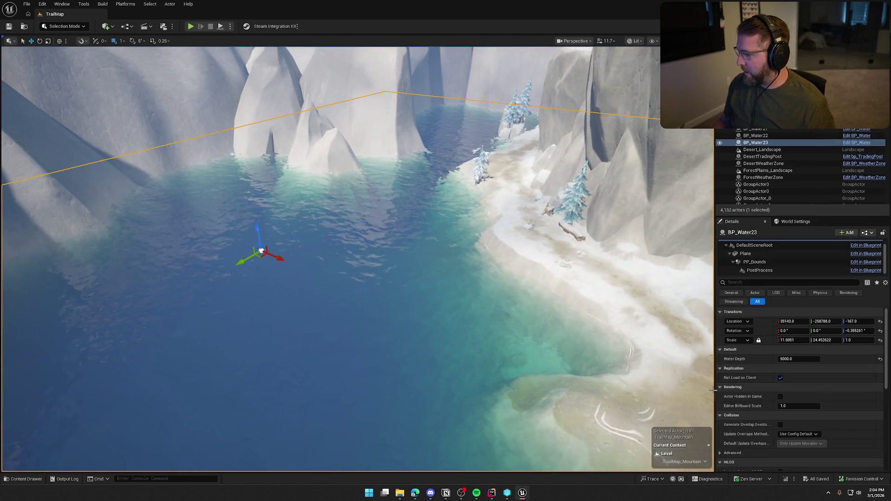
mouse_move(353, 260)
left_mouse_down()
mouse_move(325, 223)
mouse_move(317, 238)
left_mouse_up()
left_click(502, 301)
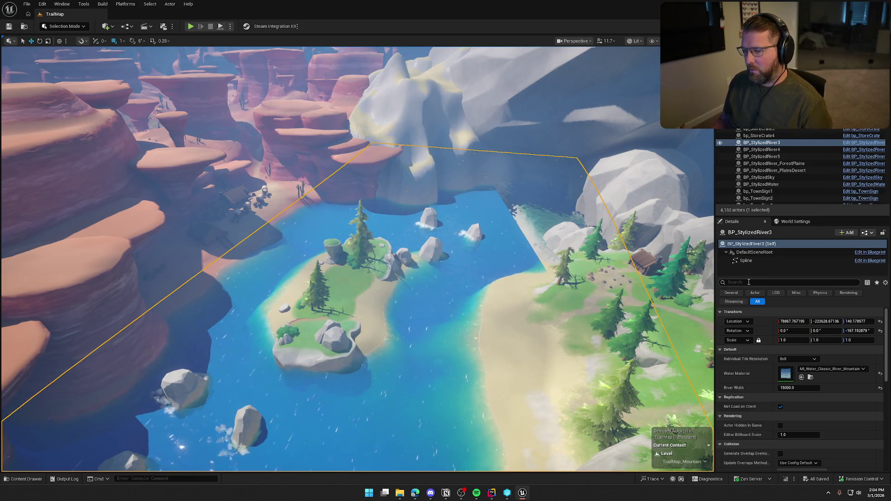
left_click_drag(353, 279, 351, 218)
left_click(398, 193)
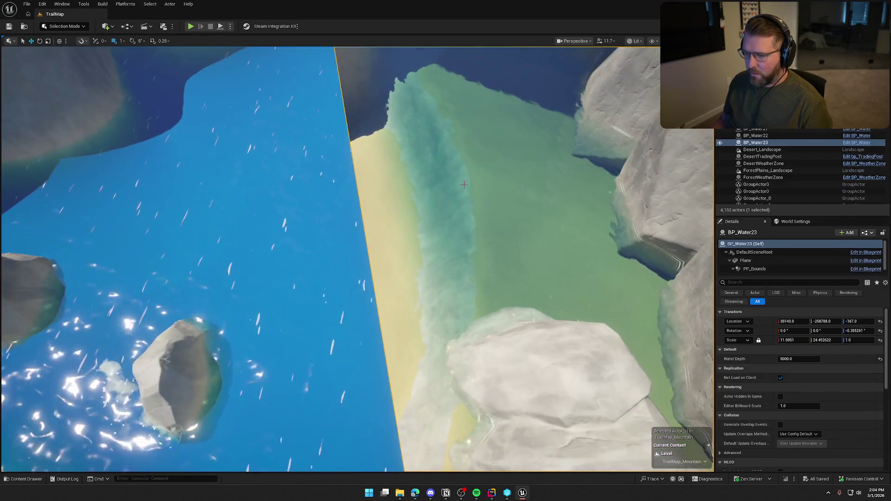
key("f")
mouse_move(357, 260)
left_mouse_down()
mouse_move(330, 258)
mouse_move(344, 256)
left_mouse_up()
- Shrink BP_Water23 slightly along Y and slide it along Y into the lake basin
key("e")
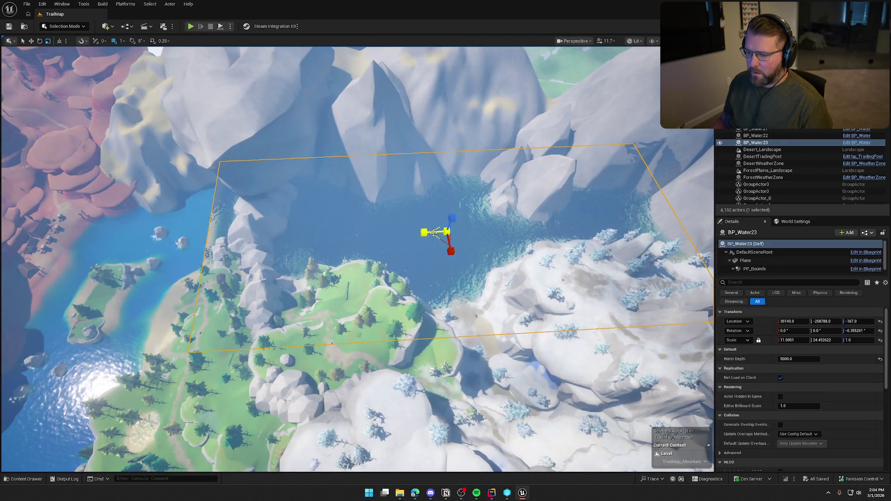
left_click_drag(426, 232, 424, 233)
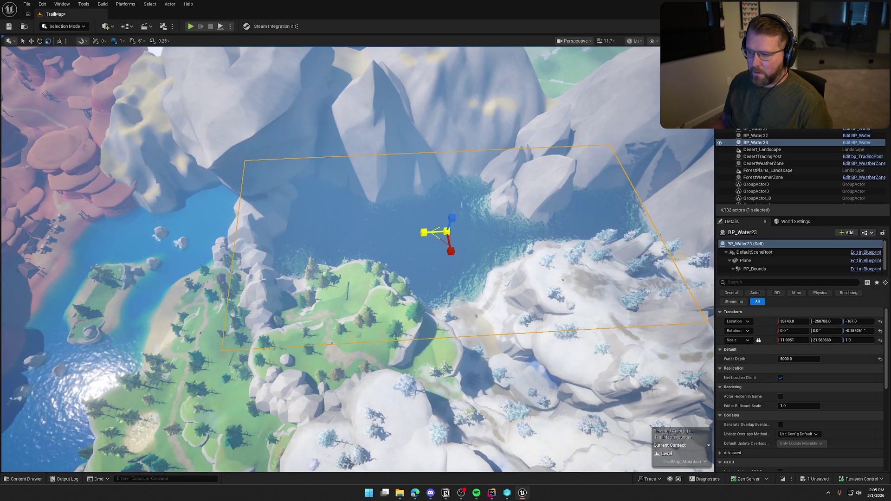
key("w")
mouse_move(424, 232)
left_mouse_down()
mouse_move(454, 233)
mouse_move(469, 249)
mouse_move(468, 214)
mouse_move(469, 249)
left_mouse_up()
key("Escape")
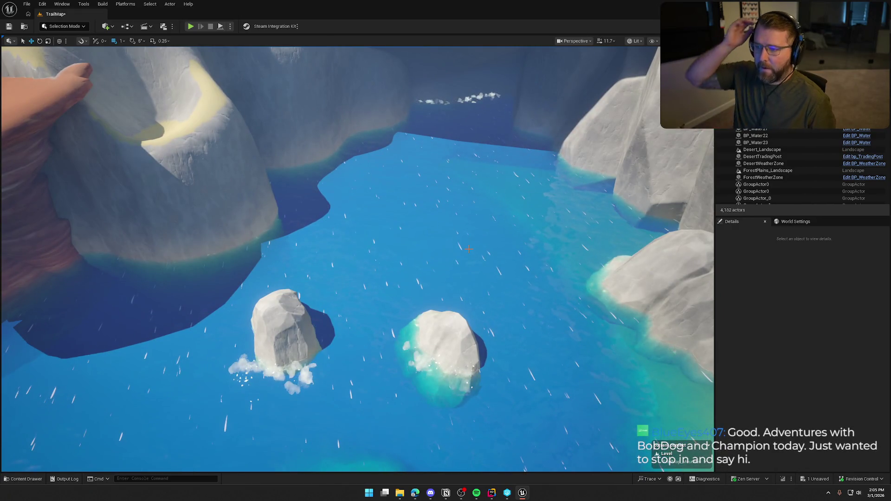
- Save TrailMap, fly past the river islands, then switch to the TrailNError solution in Rider
key("ctrl+s")
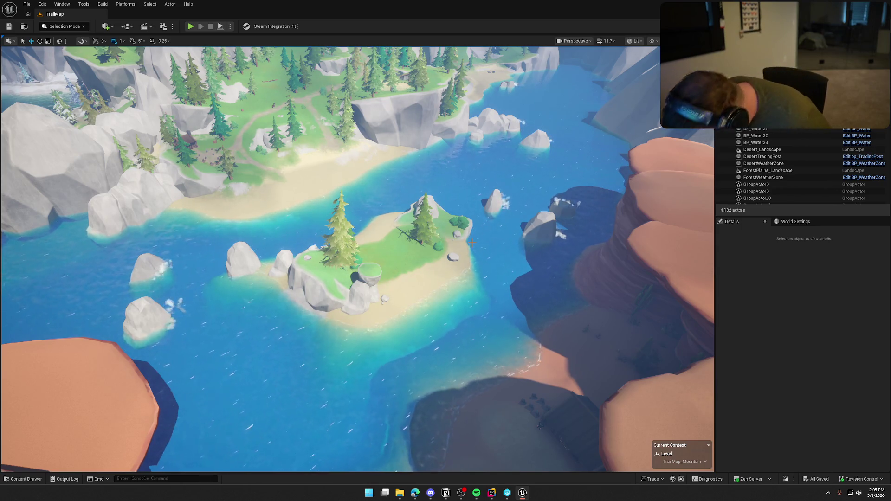
left_click_drag(473, 242, 492, 232)
mouse_move(442, 352)
left_mouse_down()
mouse_move(436, 334)
mouse_move(453, 341)
mouse_move(442, 352)
left_mouse_up()
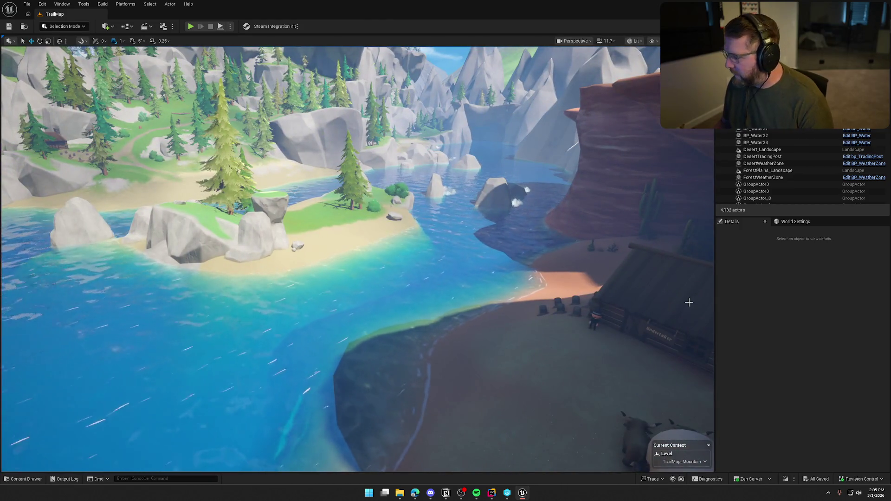
left_click(491, 493)
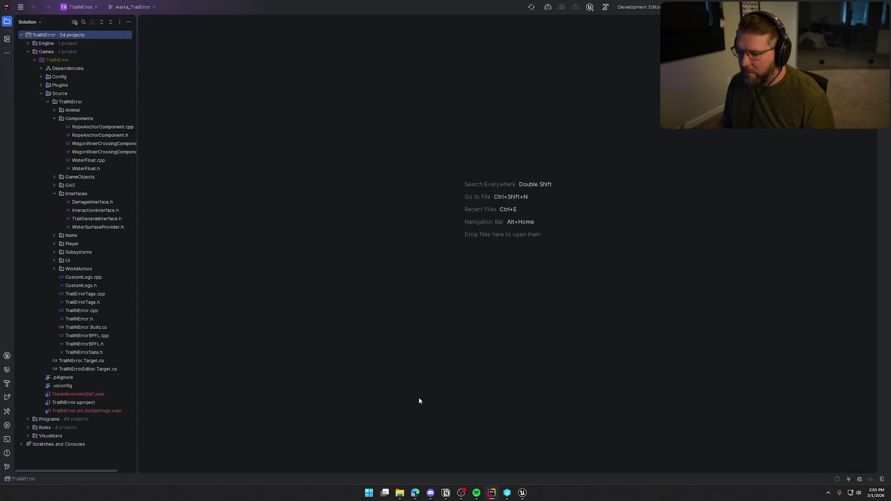
- Open WaterFloat.cpp, jump to the OnBeginOverlap definition, then return to the Unreal Editor
double_click(95, 161)
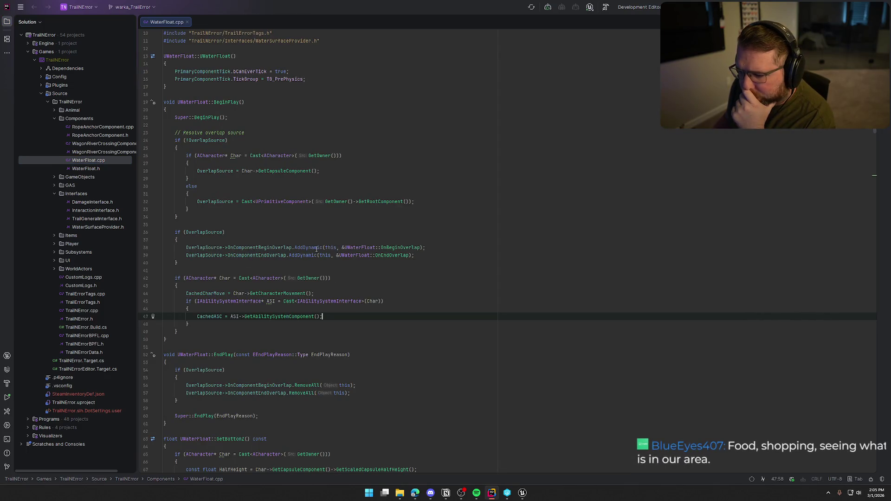
left_click(402, 247)
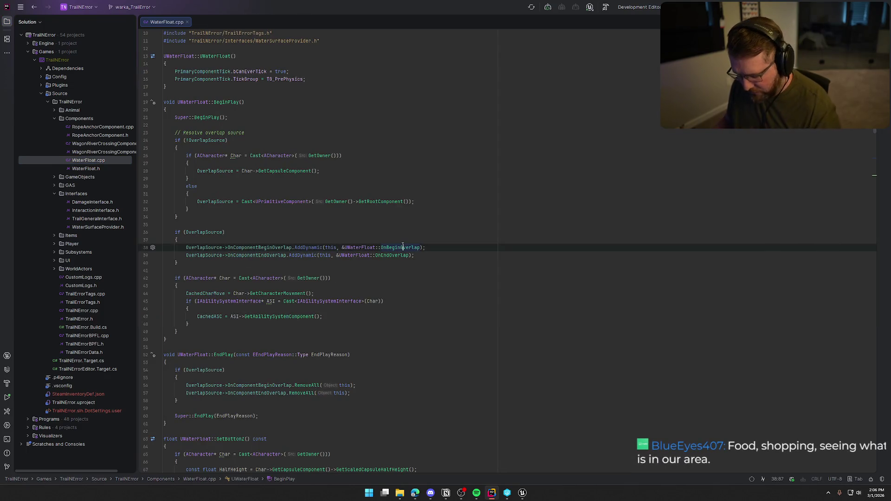
left_click(402, 247, "ctrl")
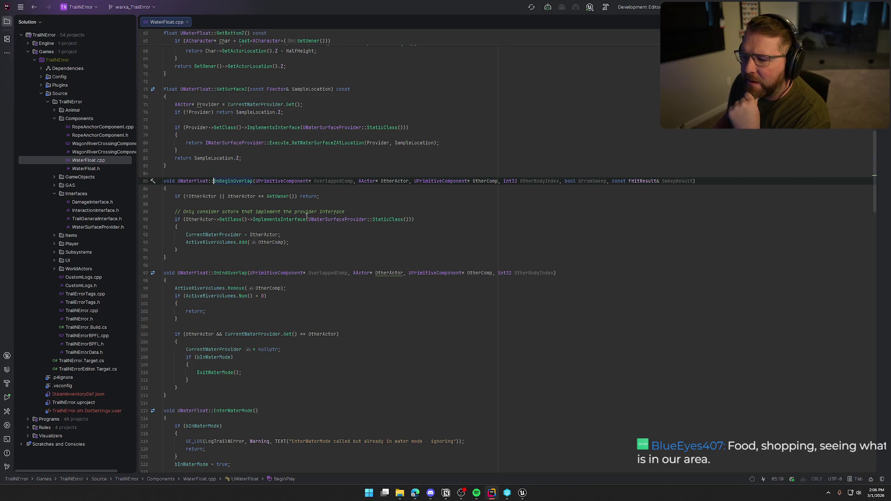
mouse_move(376, 221)
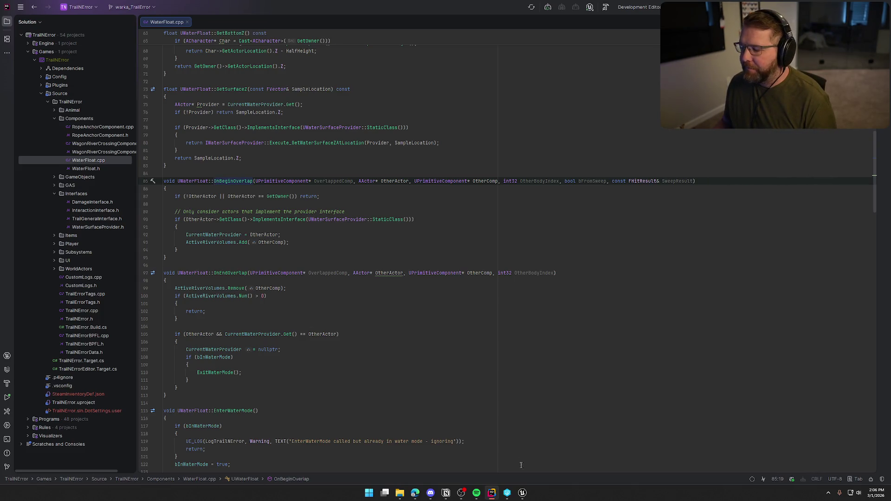
left_click(522, 492)
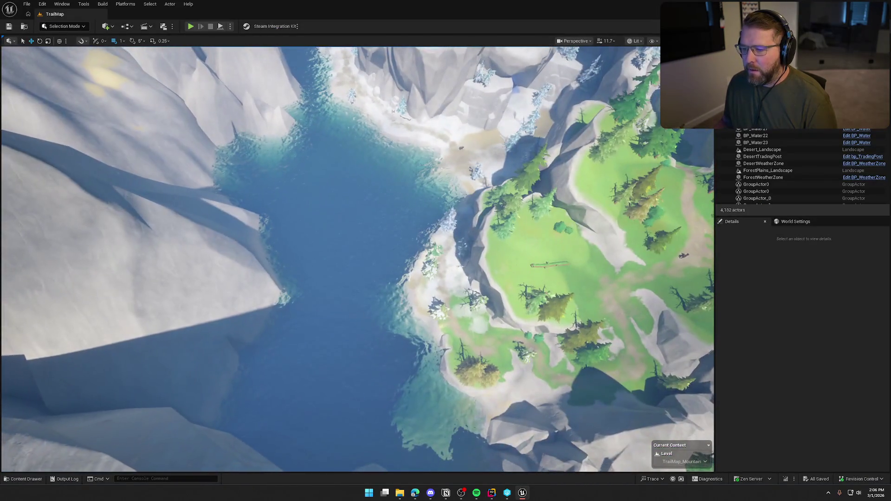
- Frame and delete the BP_Water23 water plane
left_click(364, 198)
key("f")
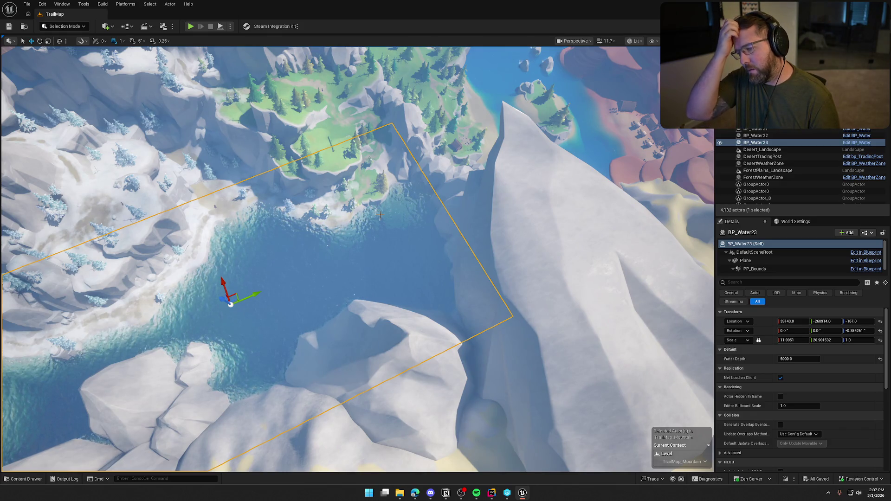
left_click_drag(379, 214, 306, 216)
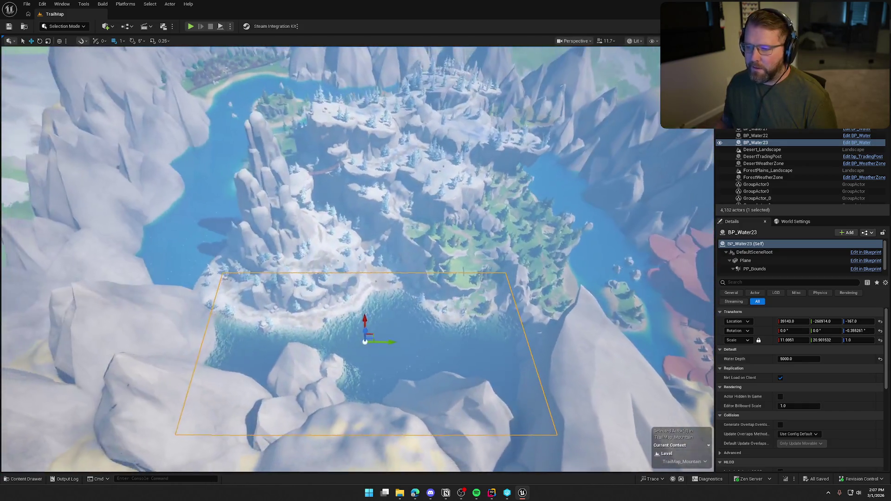
key("Delete")
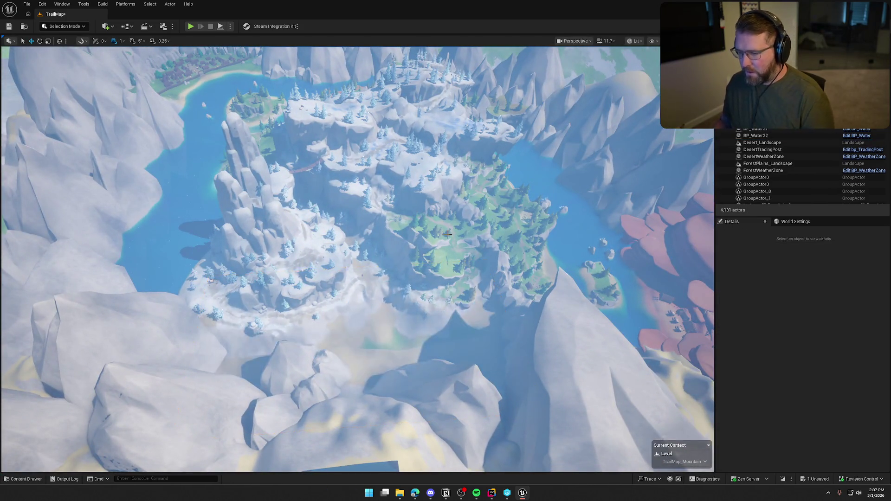
- Alt-drag BP_StylizedRiver3 to create the copy BP_StylizedRiver6 beside it
left_click(565, 227)
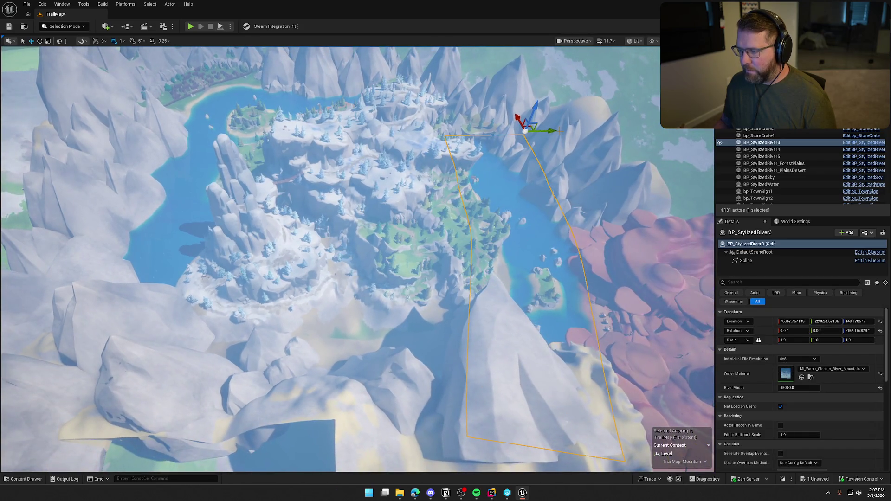
mouse_move(549, 131)
left_mouse_down()
mouse_move(379, 134)
mouse_move(445, 139)
mouse_move(420, 139)
mouse_move(426, 154)
left_mouse_up()
key("e")
key("w")
scroll(459, 138, "up", 2)
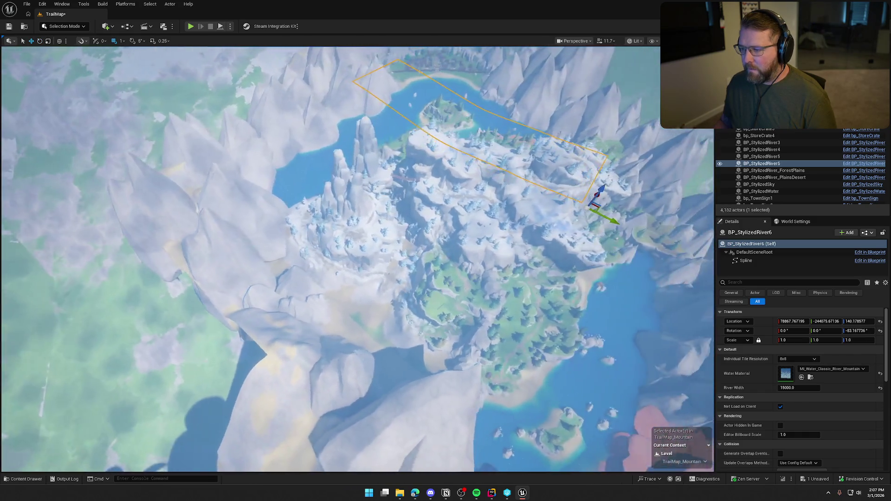
scroll(574, 281, "up", 2)
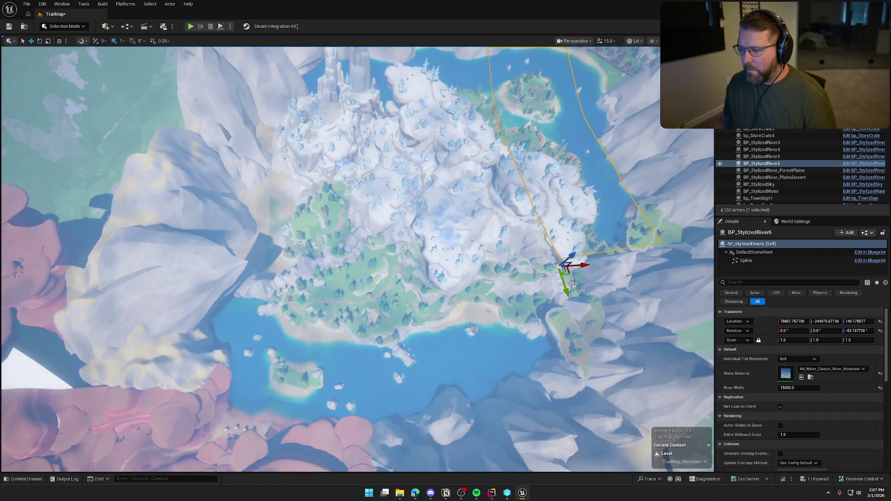
- Move the river copy into the canyon water and rotate it about 27 degrees
left_click_drag(568, 274, 227, 318)
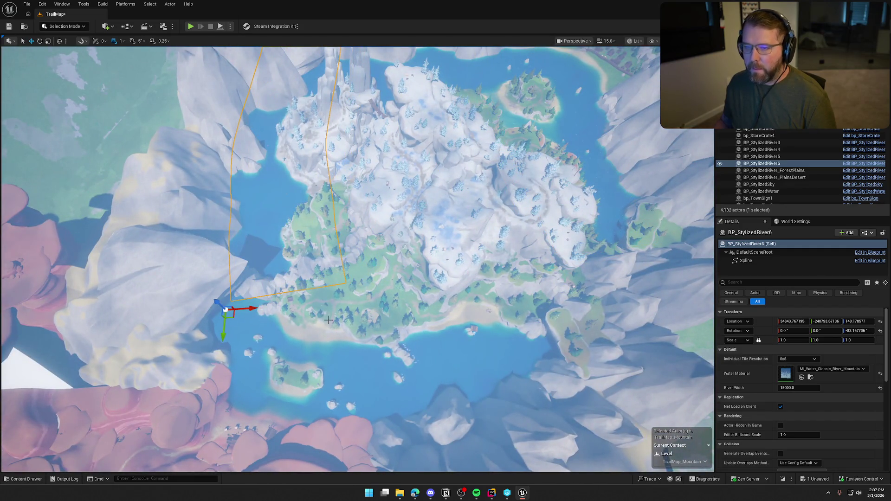
scroll(403, 275, "up", 5)
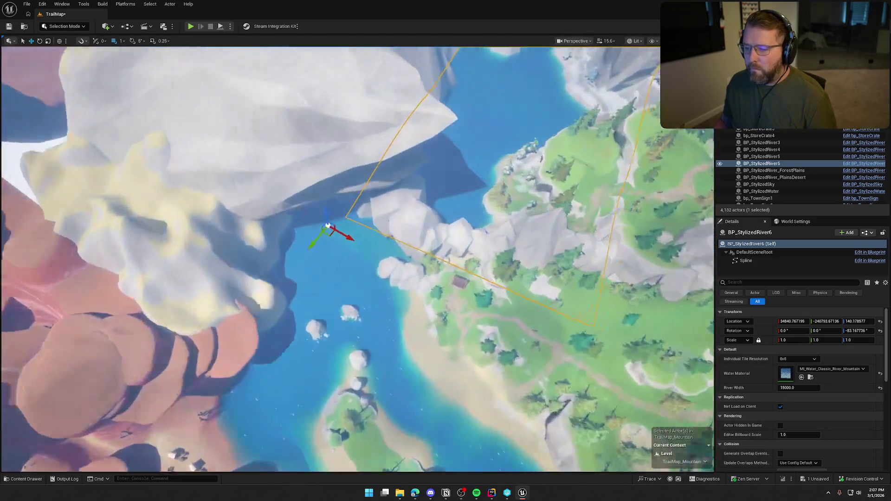
scroll(357, 258, "up", 5)
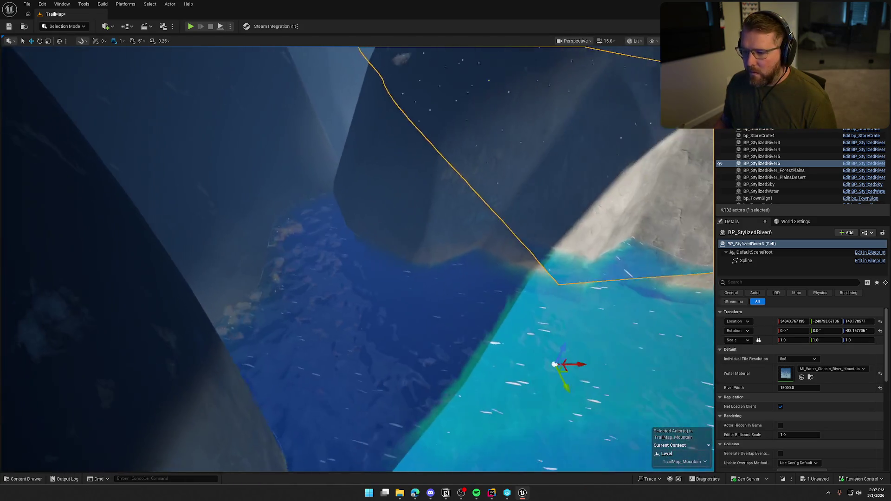
mouse_move(544, 355)
left_mouse_down()
mouse_move(288, 308)
mouse_move(243, 260)
mouse_move(255, 222)
left_mouse_up()
scroll(357, 258, "up", 3)
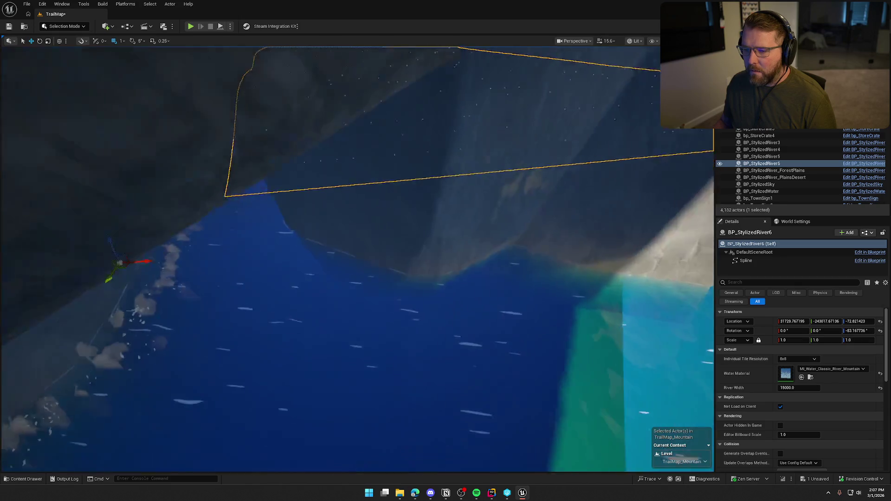
key("e")
mouse_move(318, 324)
left_mouse_down()
mouse_move(320, 311)
mouse_move(129, 253)
mouse_move(60, 243)
mouse_move(139, 242)
mouse_move(271, 262)
mouse_move(102, 162)
mouse_move(106, 209)
mouse_move(119, 232)
mouse_move(117, 198)
mouse_move(193, 231)
mouse_move(219, 348)
left_mouse_up()
key("w")
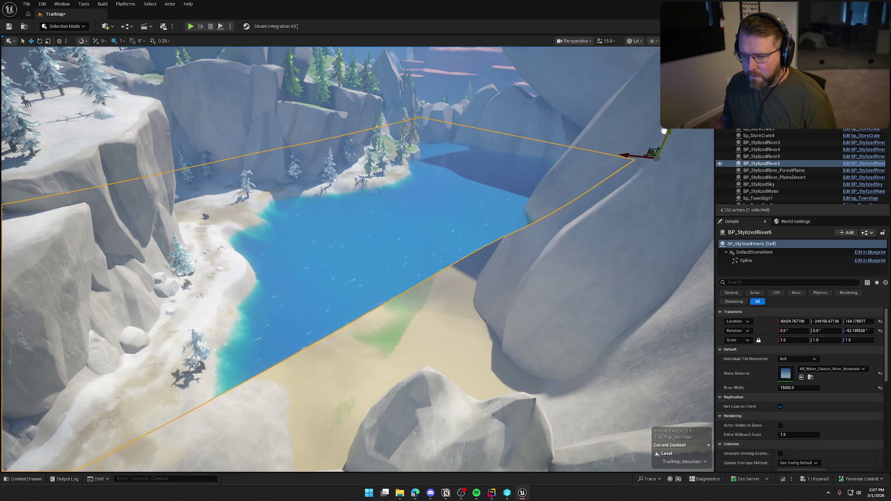
- Frame the river copy and select its spline for point editing
left_click_drag(624, 175, 503, 145)
key("e")
key("f")
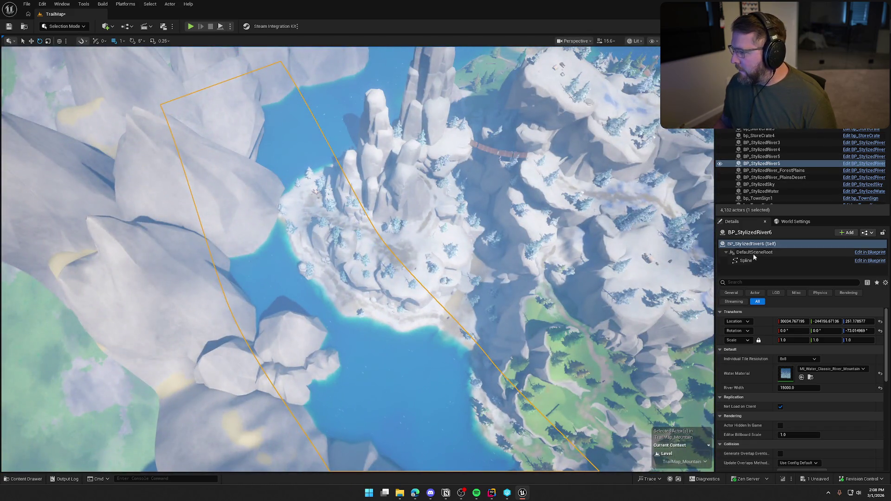
left_click(746, 260)
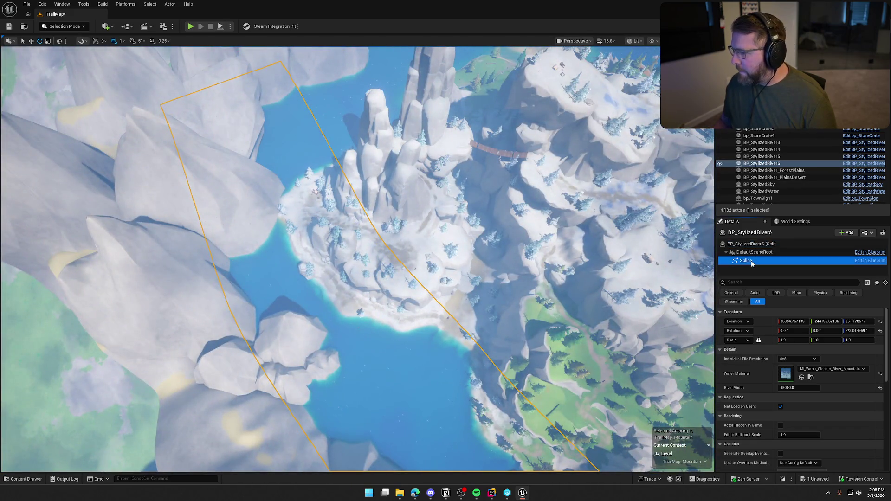
key("f")
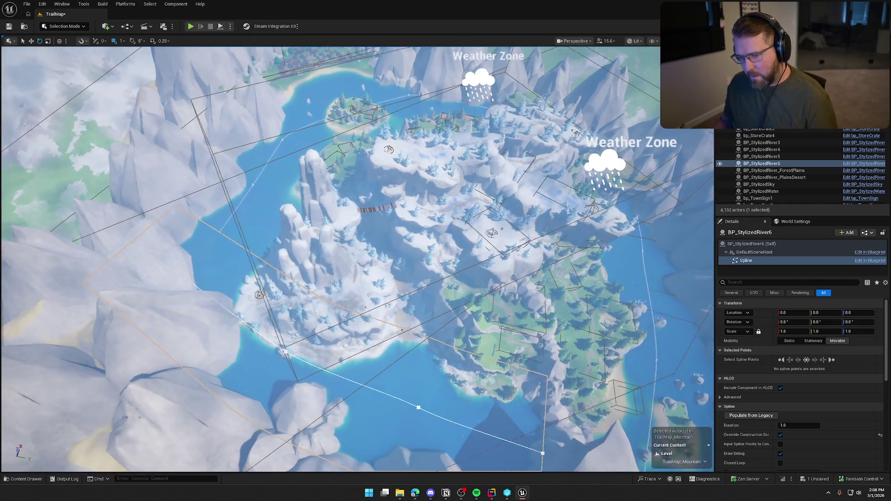
key("w")
scroll(455, 191, "up", 5)
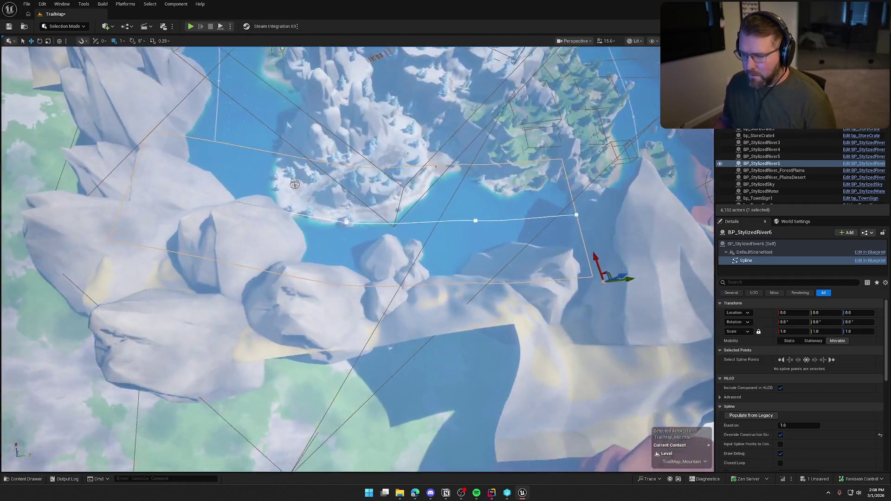
left_click_drag(144, 183, 143, 183)
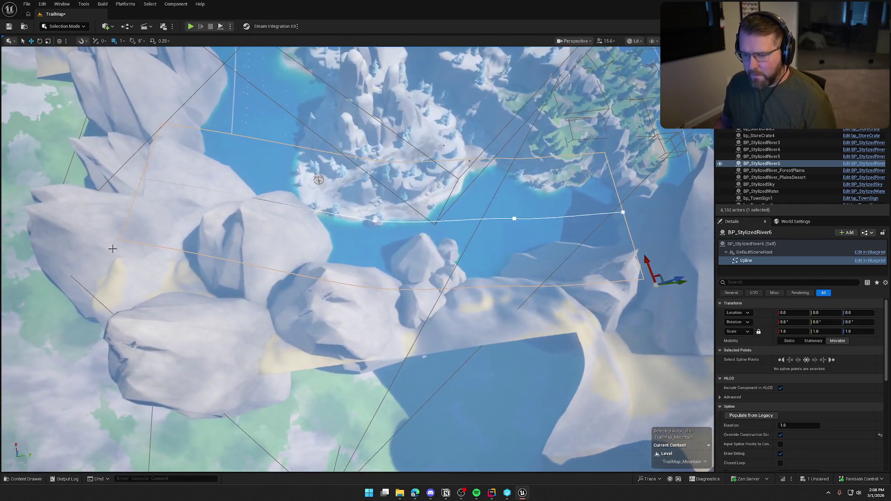
- Delete the spline's left end point and move the new end point into the canyon water
left_click(142, 179)
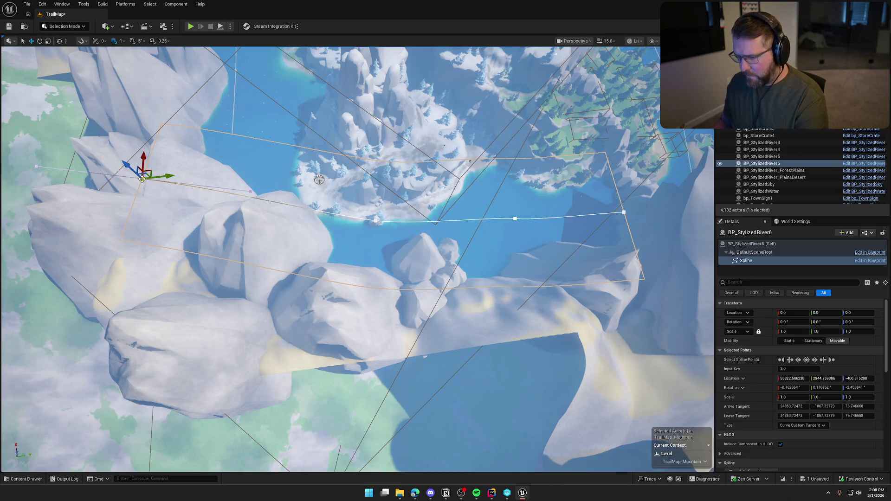
key("Delete")
left_click(374, 221)
mouse_move(385, 214)
left_mouse_down()
mouse_move(327, 236)
mouse_move(352, 229)
mouse_move(316, 230)
mouse_move(305, 213)
mouse_move(312, 235)
mouse_move(297, 228)
mouse_move(411, 238)
mouse_move(409, 198)
left_mouse_up()
key("e")
- Move and turn the spline's middle point to curve the river, then review the shoreline
left_click(416, 210)
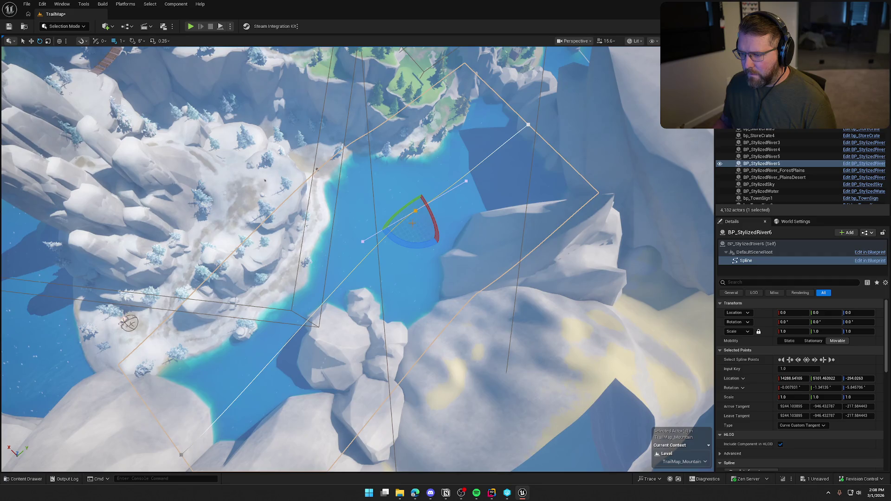
left_click_drag(415, 197, 352, 258)
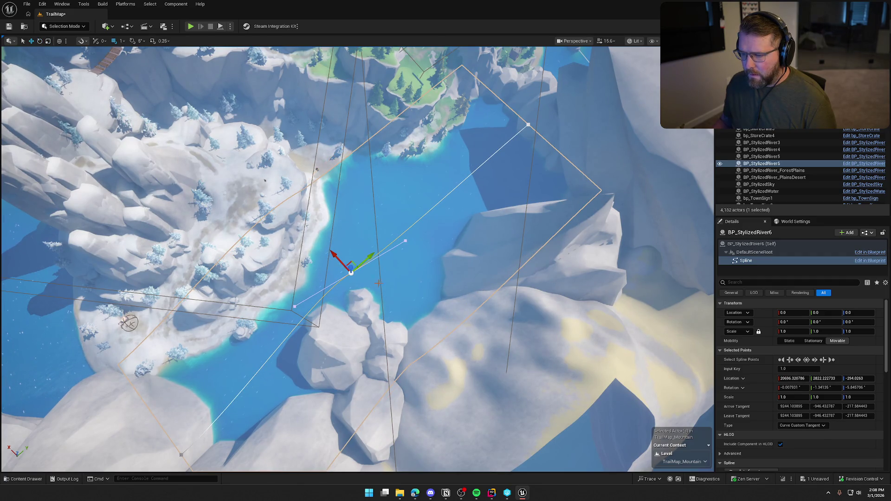
left_click_drag(337, 310, 345, 308)
left_click_drag(352, 262, 361, 250)
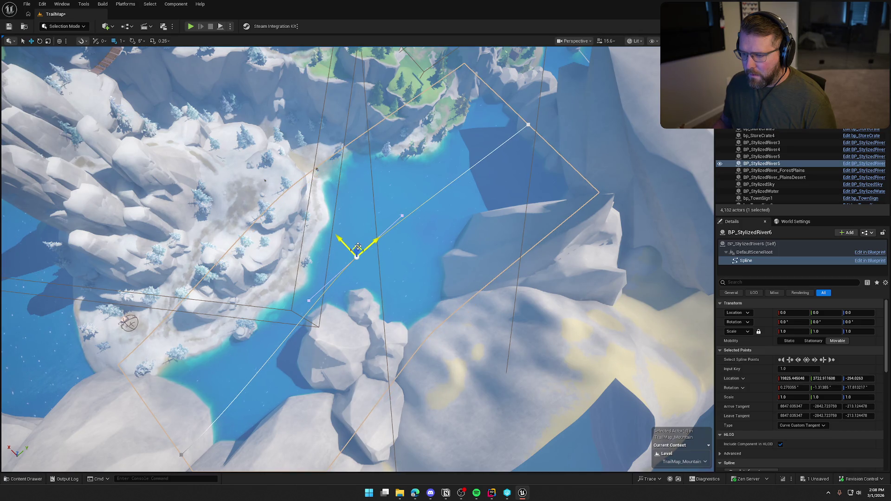
key("w")
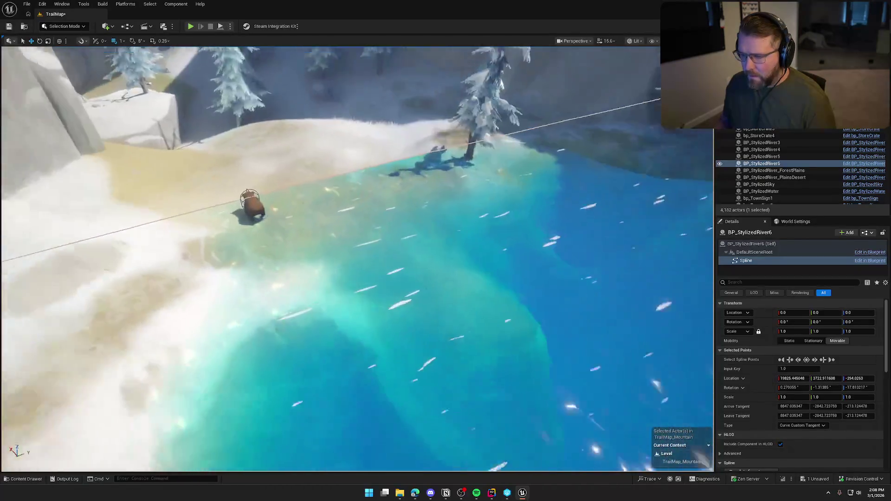
key("s")
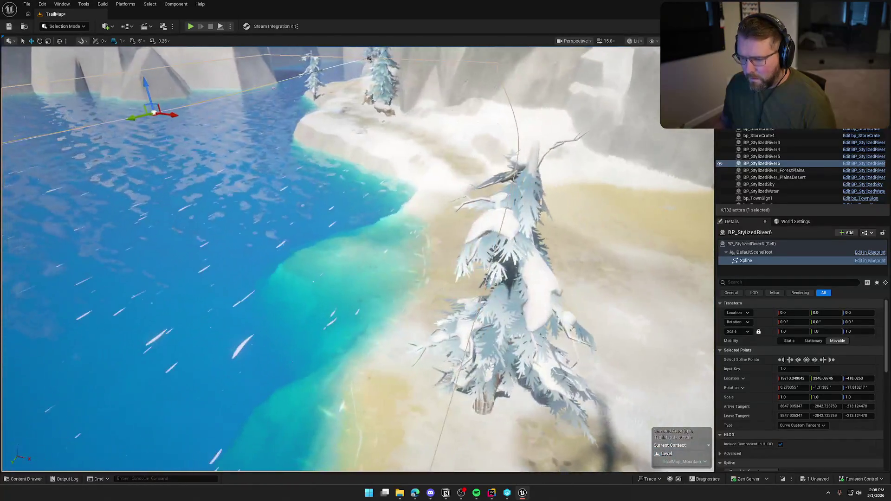
key("w")
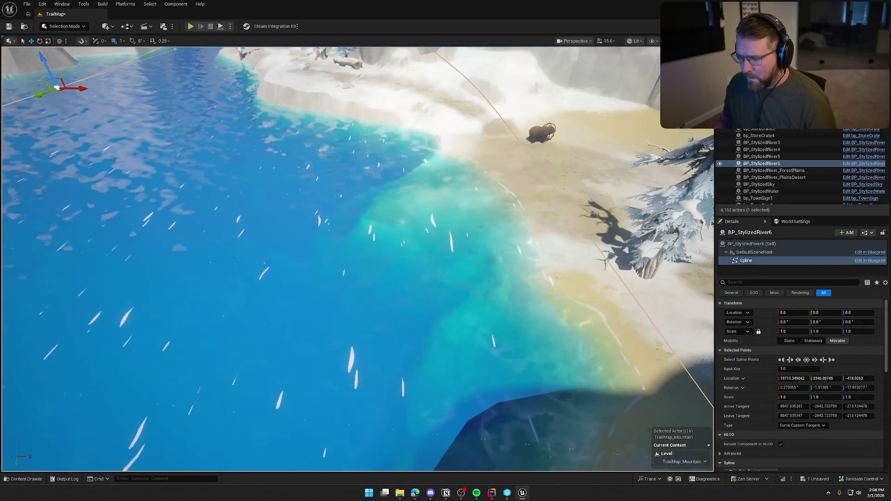
key("s")
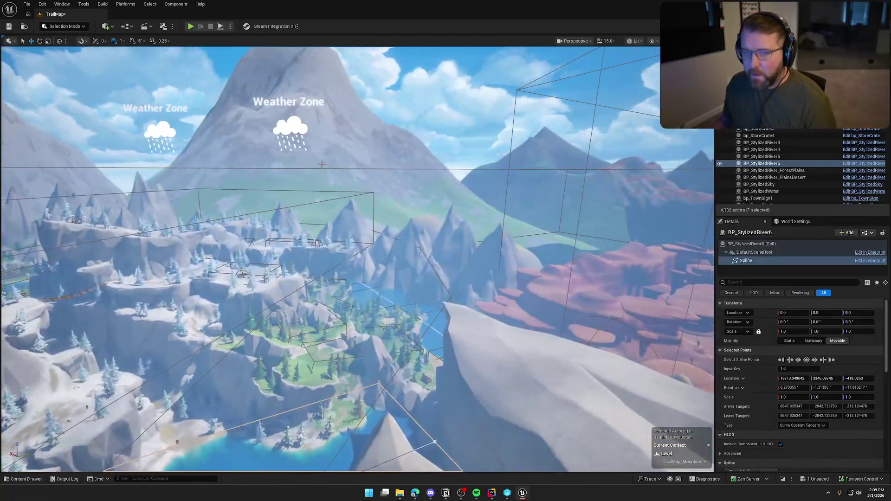
- Save the map, then select the DesertMountain river logic and search for the river logic blueprint
key("ctrl+s")
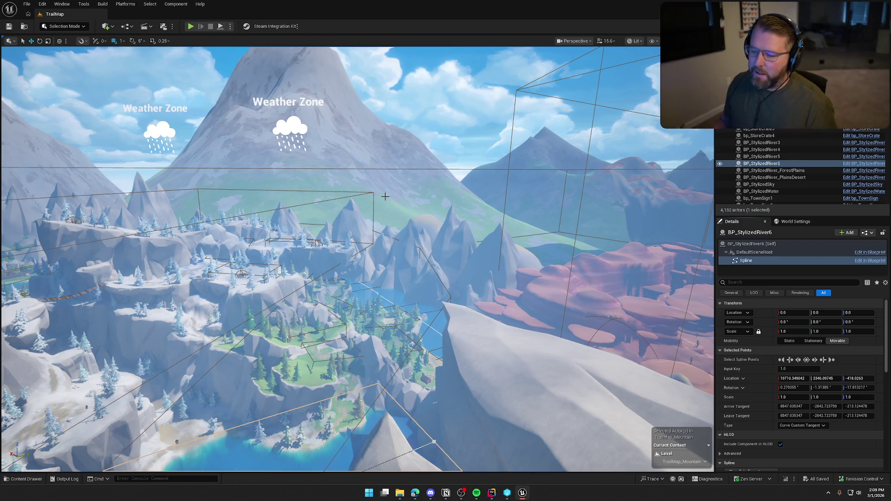
key("f")
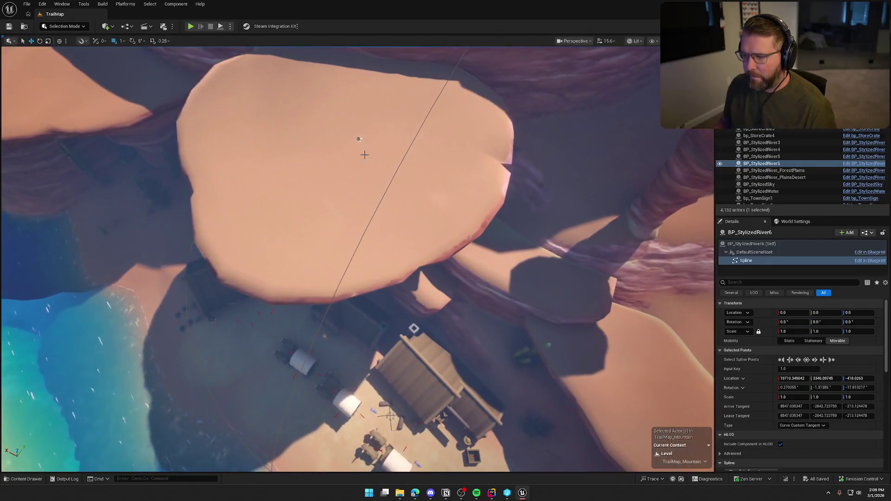
left_click(358, 138)
key("ctrl+space")
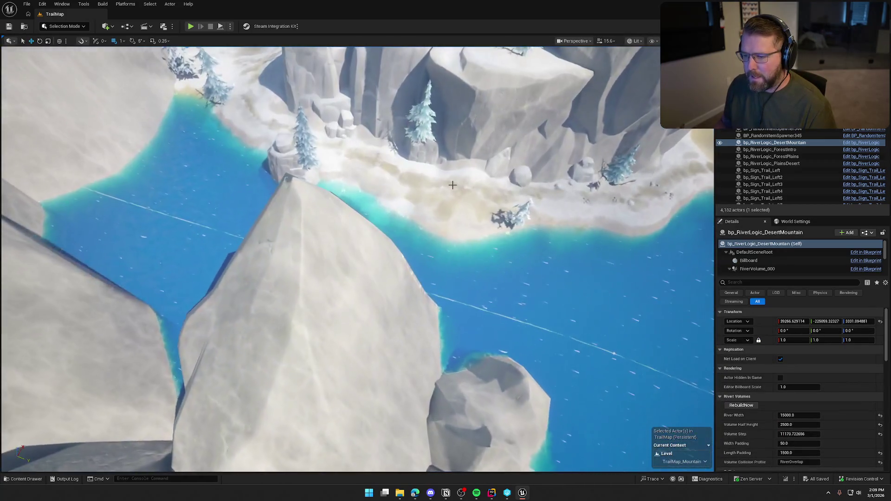
- Place a new river logic actor on the rock, regenerate its volumes and set River Width to 15000.0
key("ctrl+space")
key("ctrl+space")
left_click_drag(345, 235, 352, 242)
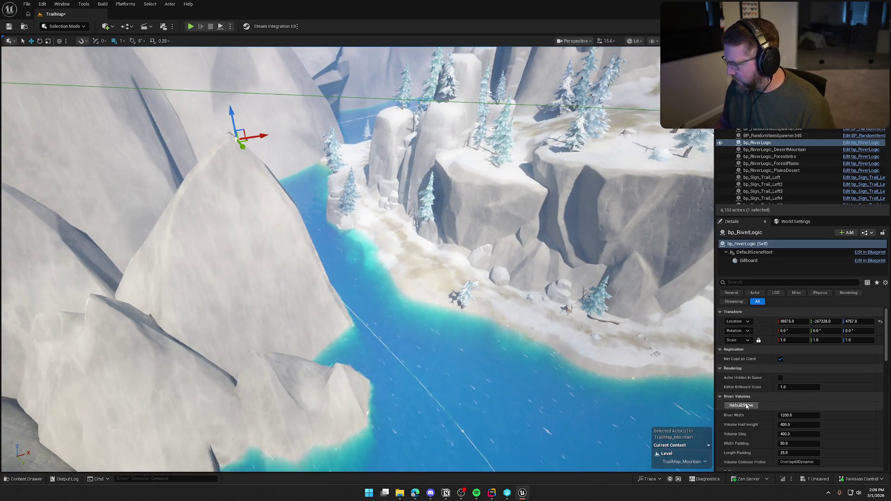
left_click(746, 405)
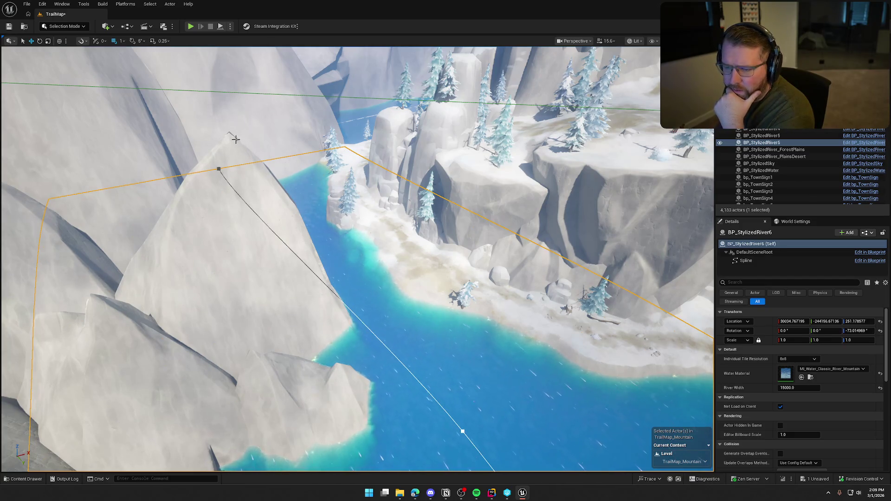
left_click(236, 140)
scroll(839, 411, "down", 4)
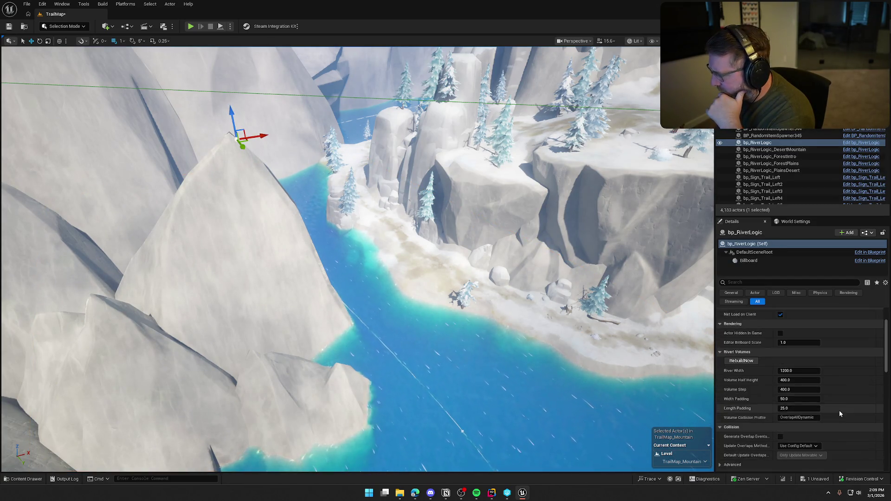
left_click(786, 326)
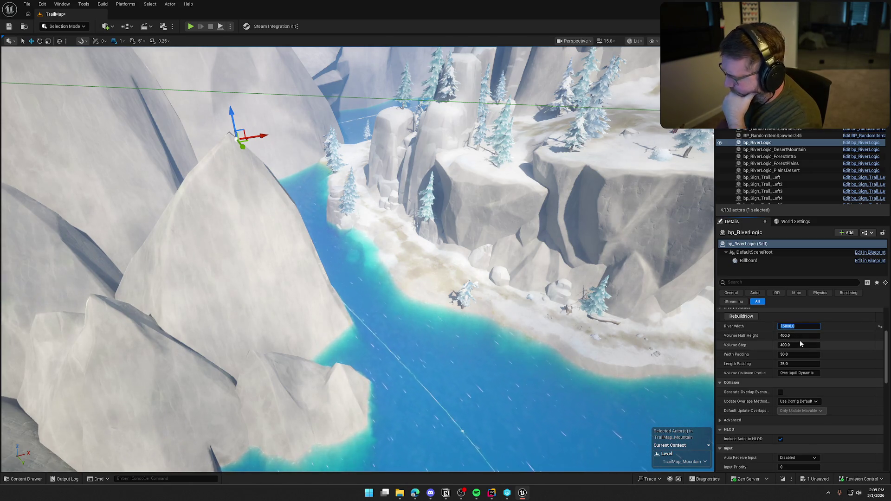
left_click(802, 373)
- Compare with the DesertMountain river logic, then set bp_RiverLogic's Volume Collision Profile to RiverOverlap
double_click(758, 142)
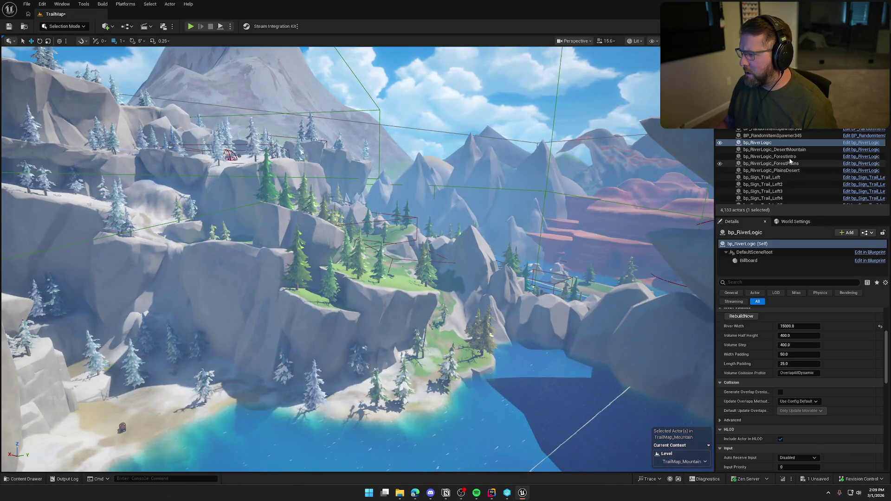
left_click(773, 150)
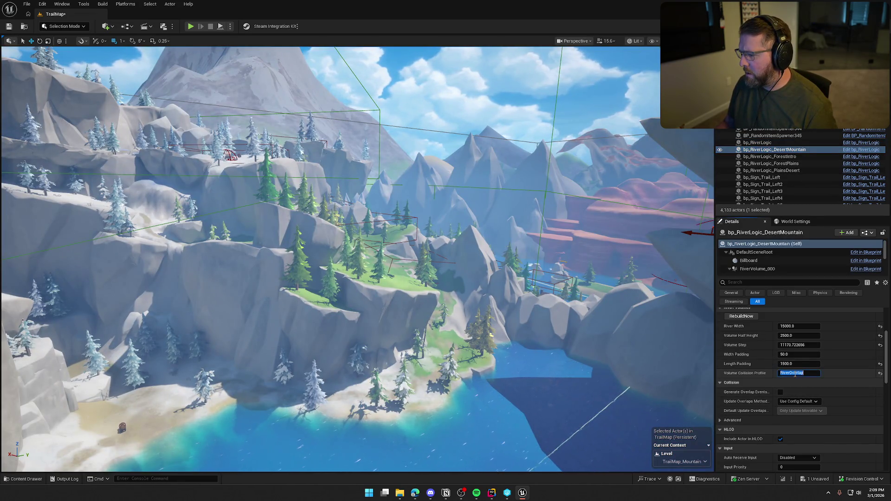
key("f")
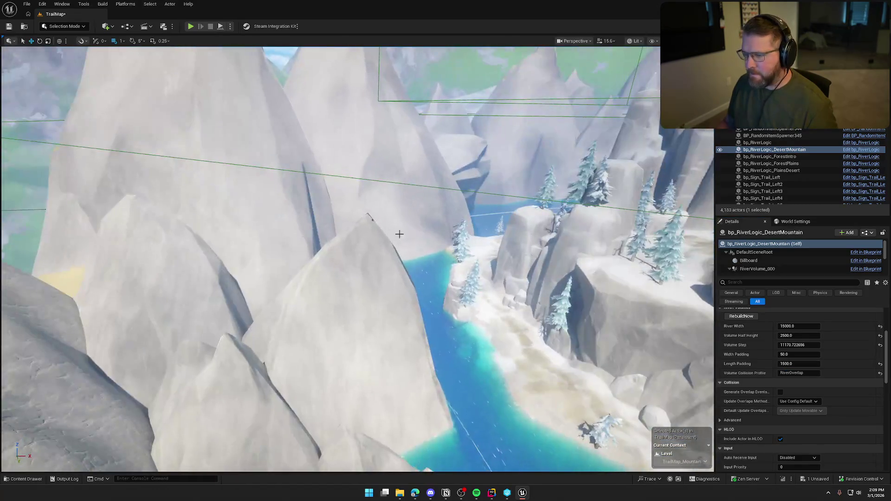
left_click(371, 220)
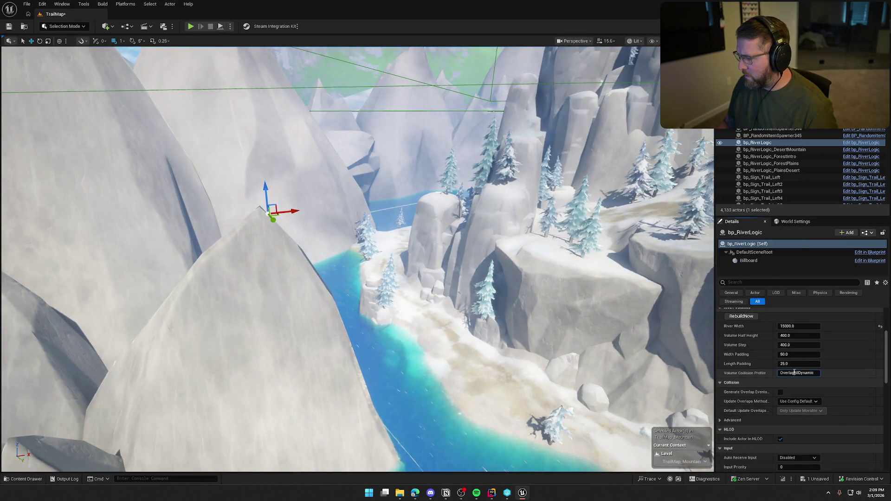
left_click(795, 372)
type("RiverOverlap")
key("Return")
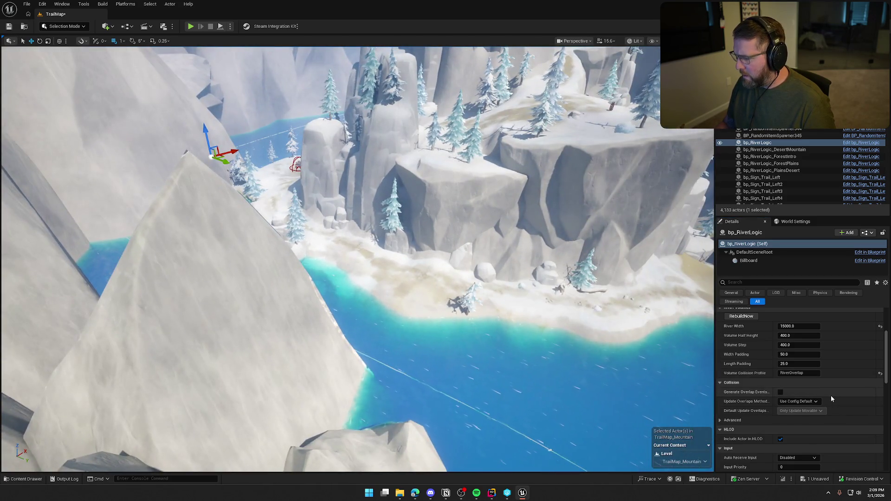
scroll(832, 394, "up", 3)
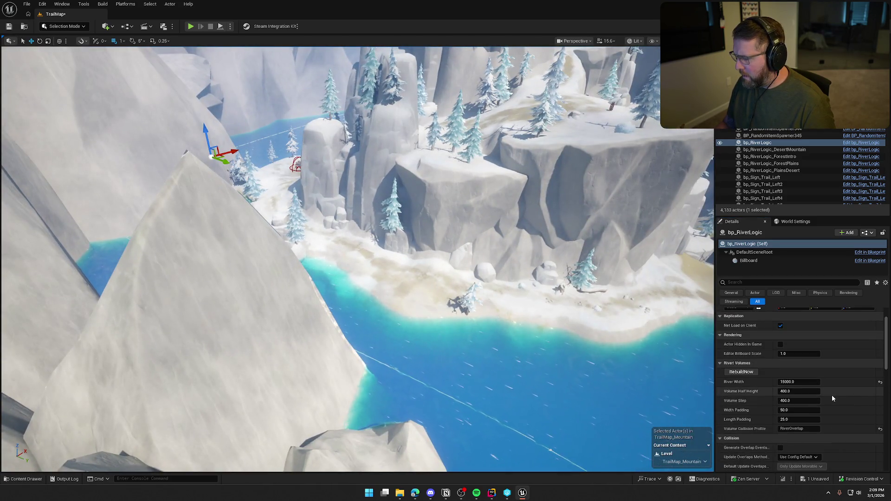
- Set bp_RiverLogic's Spline Source Actor to BP_StylizedRiver6 with the eyedropper
scroll(828, 403, "down", 3)
scroll(836, 407, "down", 6)
left_click(870, 407)
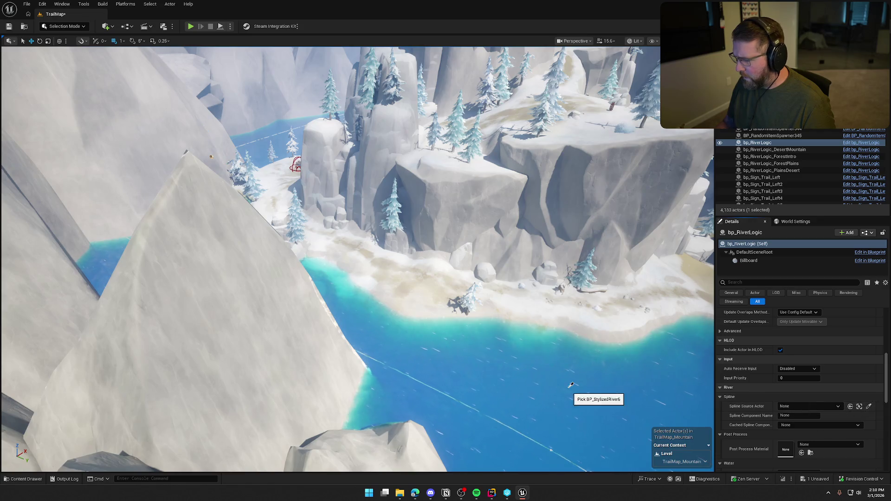
left_click(483, 409)
left_click_drag(483, 408, 409, 401)
- Leave the post process material unchanged, then select and frame bp_RiverLogic_DesertMountain
scroll(815, 415, "down", 3)
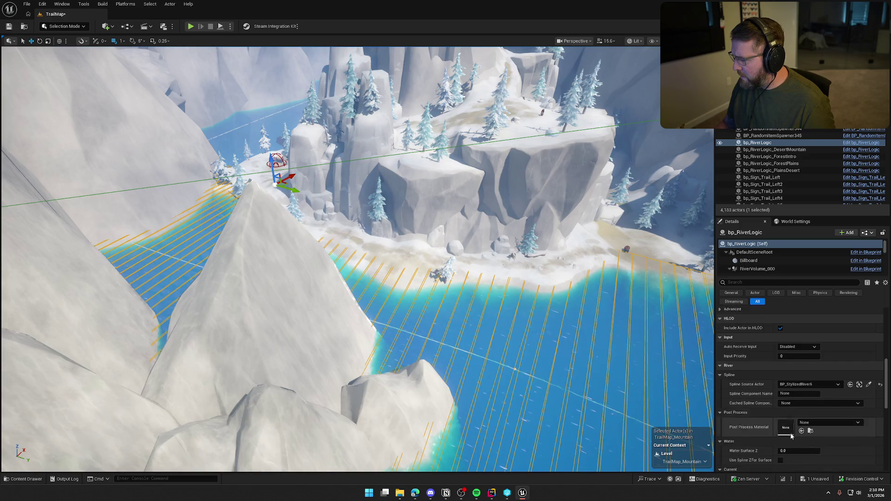
left_click(824, 379)
key("Escape")
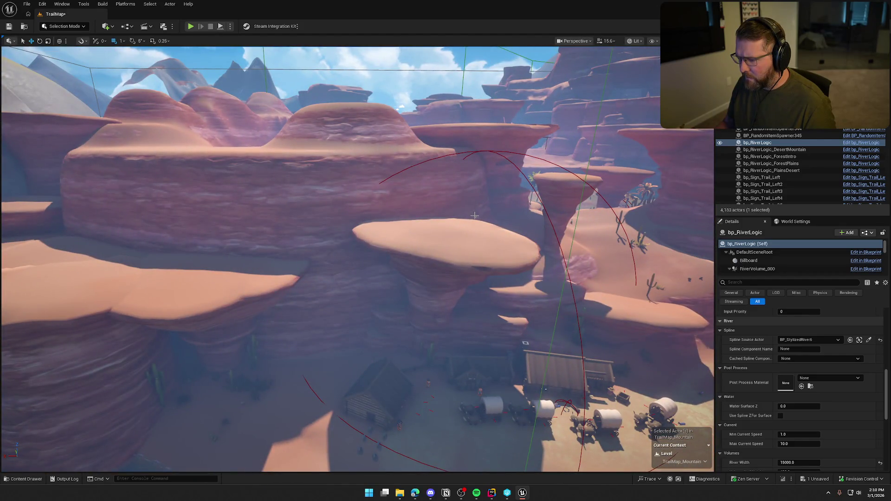
key("Down")
key("f")
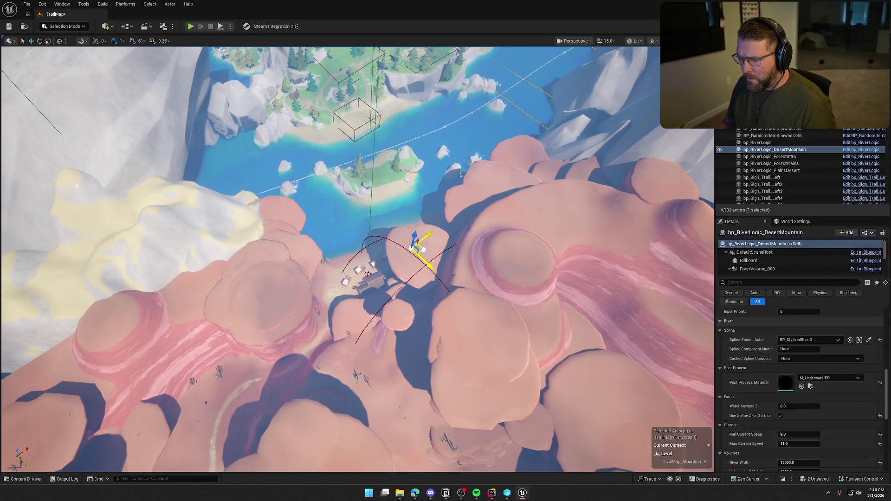
- Duplicate bp_RiverLogic_DesertMountain and move the copy to the snowy lake
key("ctrl+d")
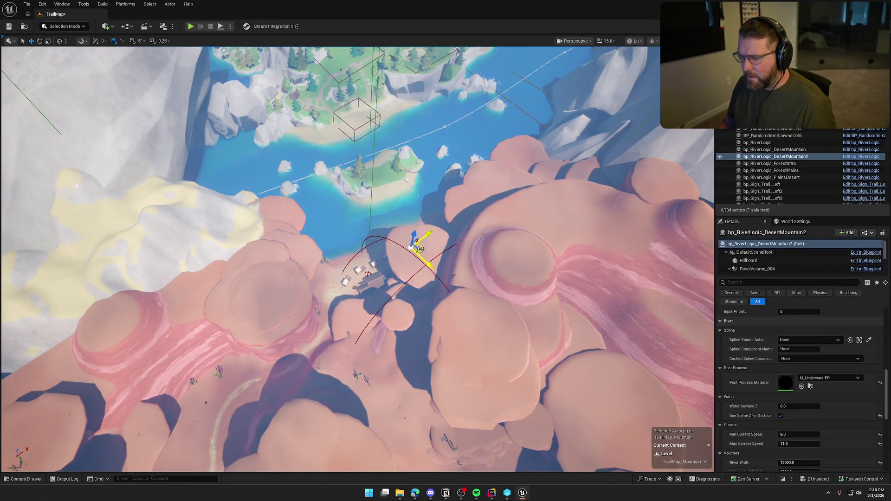
left_click_drag(425, 249, 396, 235)
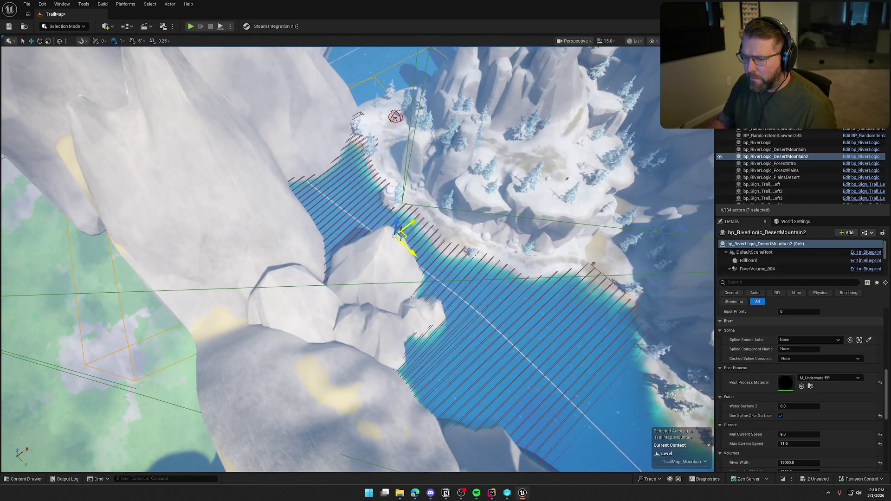
mouse_move(474, 198)
left_mouse_down()
mouse_move(444, 256)
mouse_move(367, 256)
left_mouse_up()
- Delete the old bp_RiverLogic and link the DesertMountain2 copy to BP_StylizedRiver6, then survey the lake
left_click(462, 133)
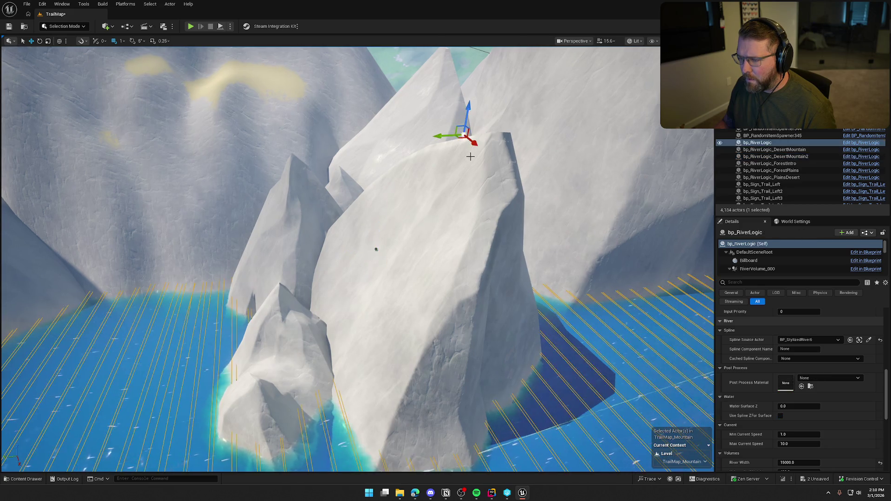
key("Delete")
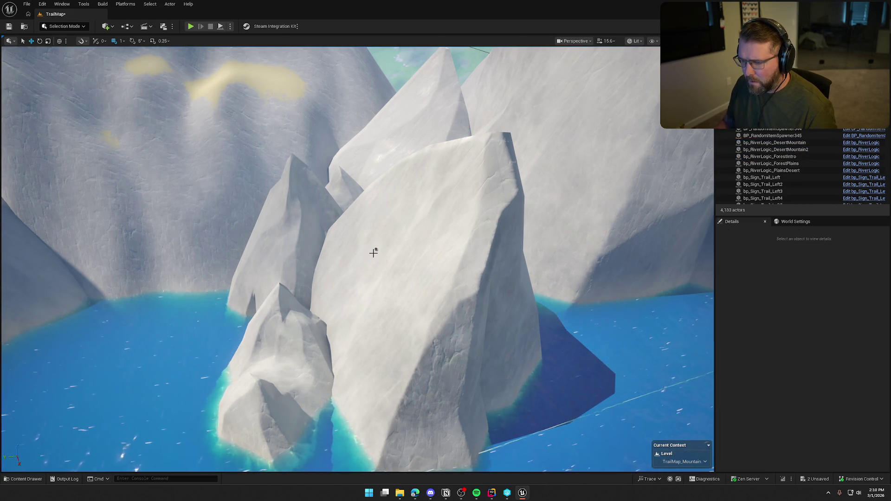
left_click(376, 249)
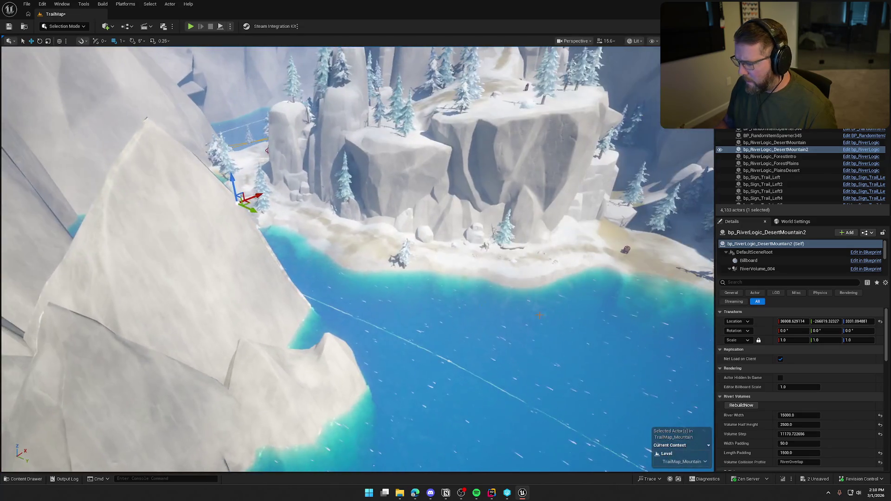
scroll(849, 412, "down", 5)
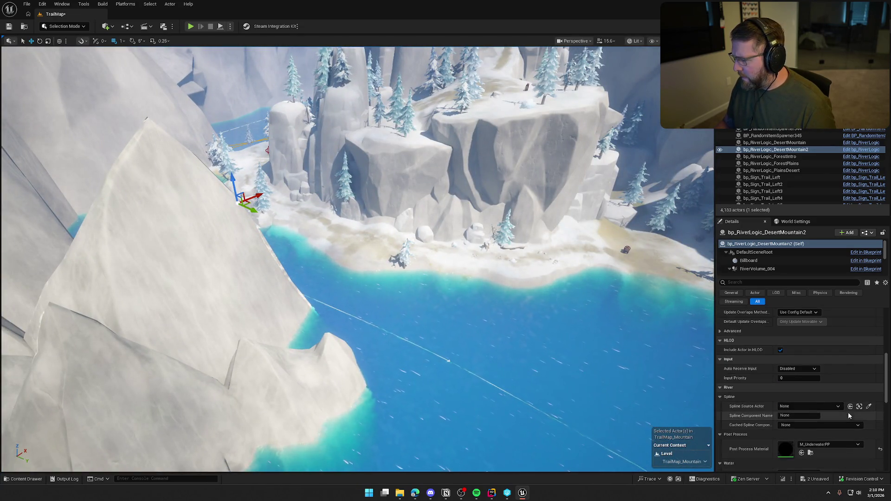
left_click(492, 365)
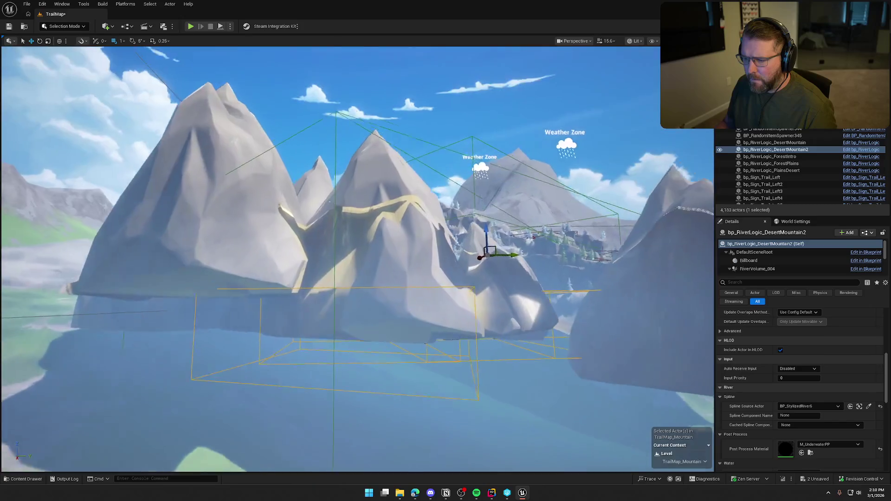
key("w")
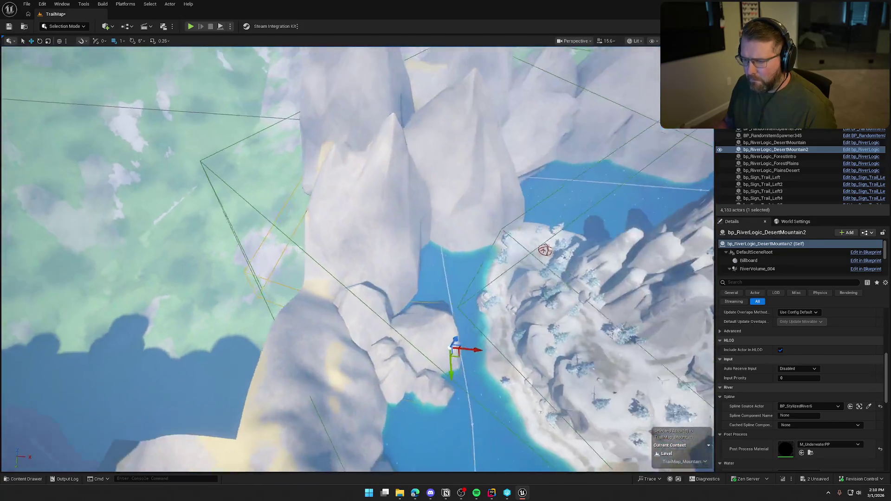
key("w")
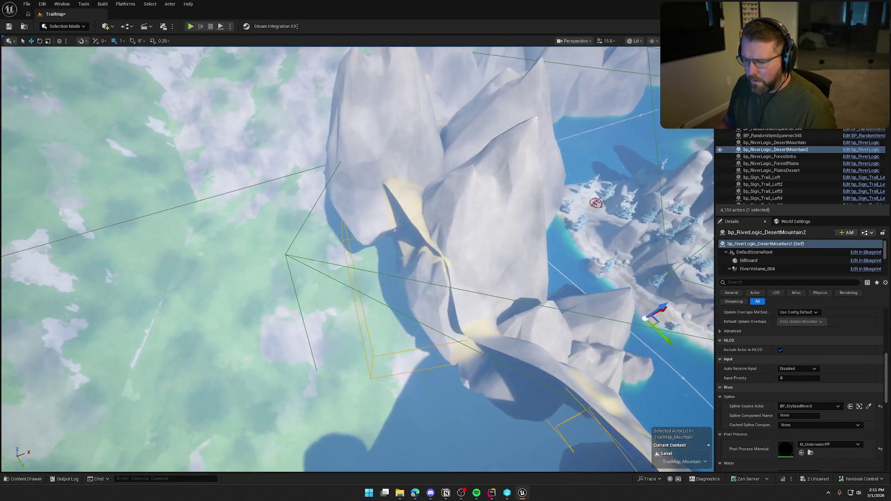
key("w")
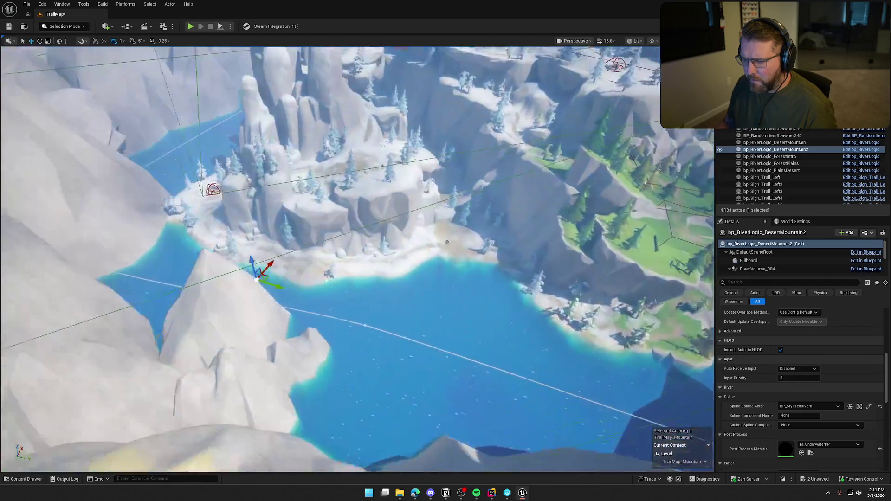
key("w")
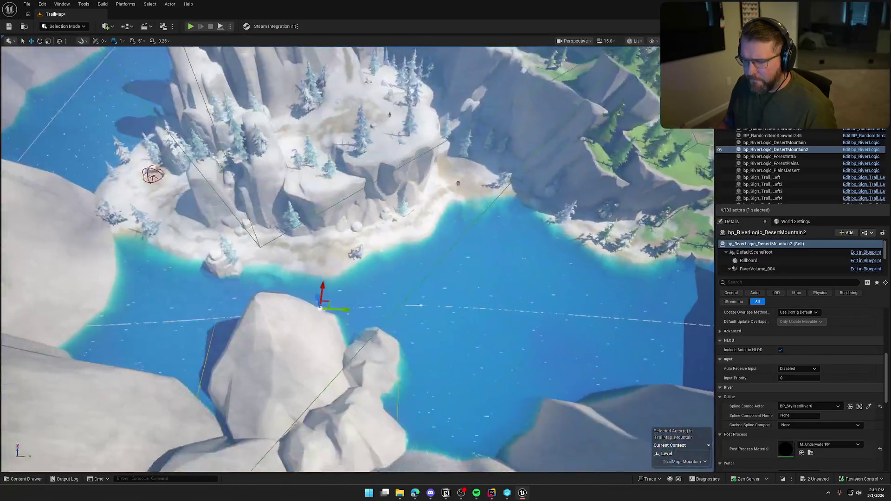
key("w")
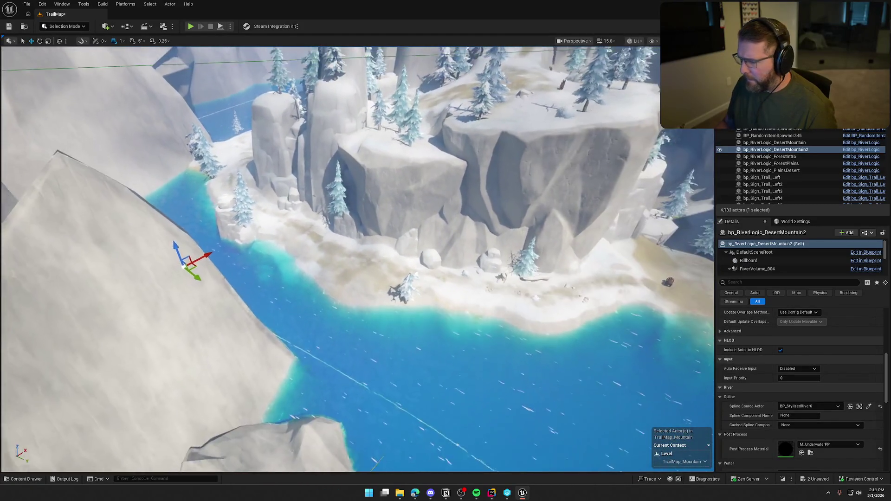
scroll(831, 384, "down", 6)
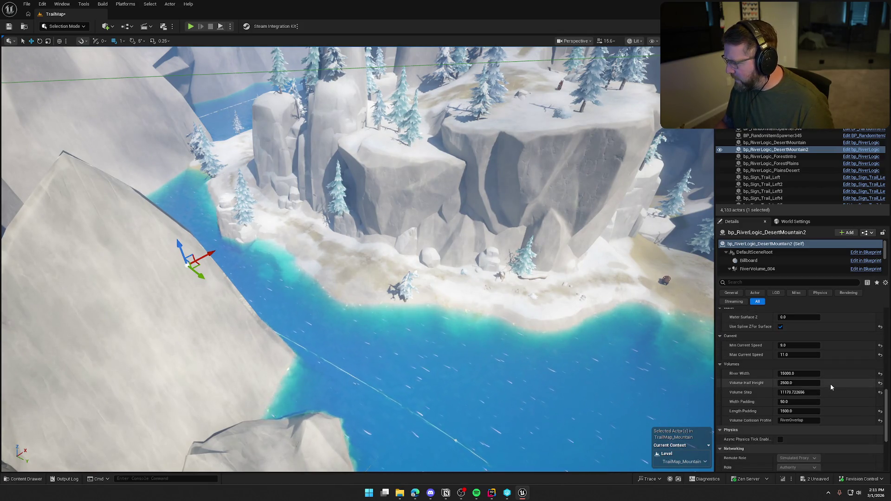
- Set DesertMountain2's Min Current Speed to 1.0 and Max Current Speed to 3.0
left_click(799, 346)
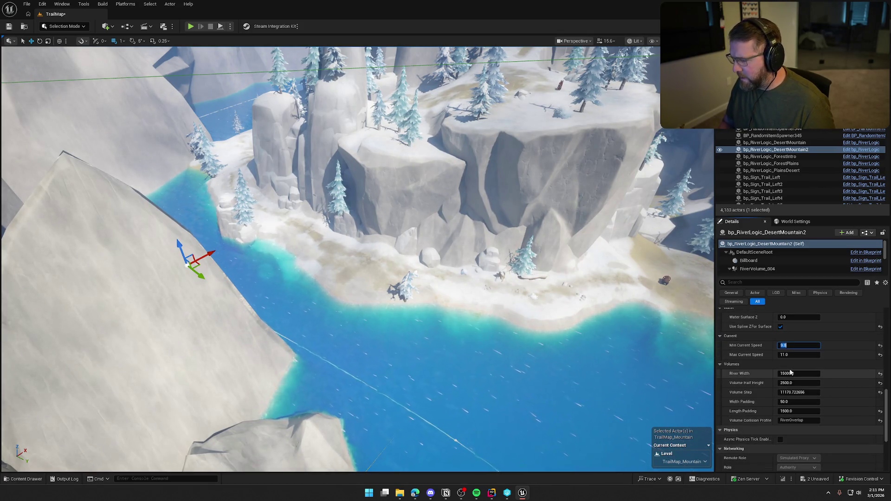
type("1")
key("Tab")
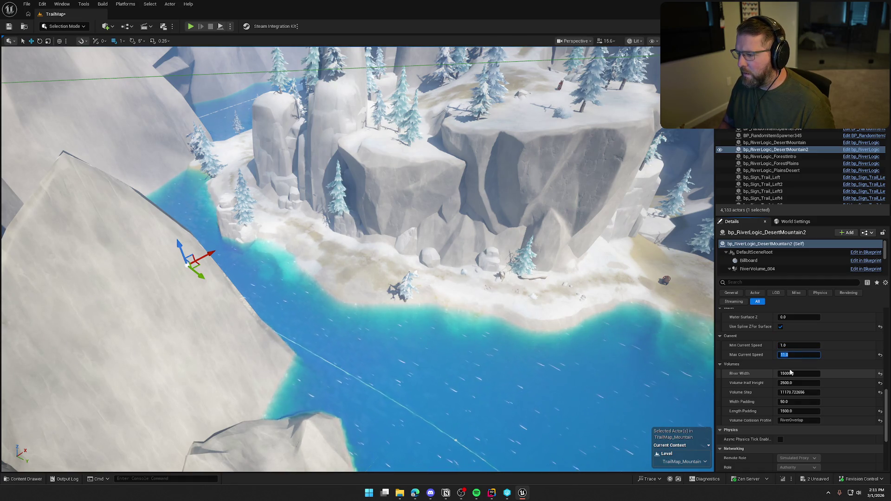
type("8")
key("Return")
- Alt-drag a copy, bp_RiverLogic_DesertMountain3, onto the river by the grassy island
scroll(755, 350, "down", 1)
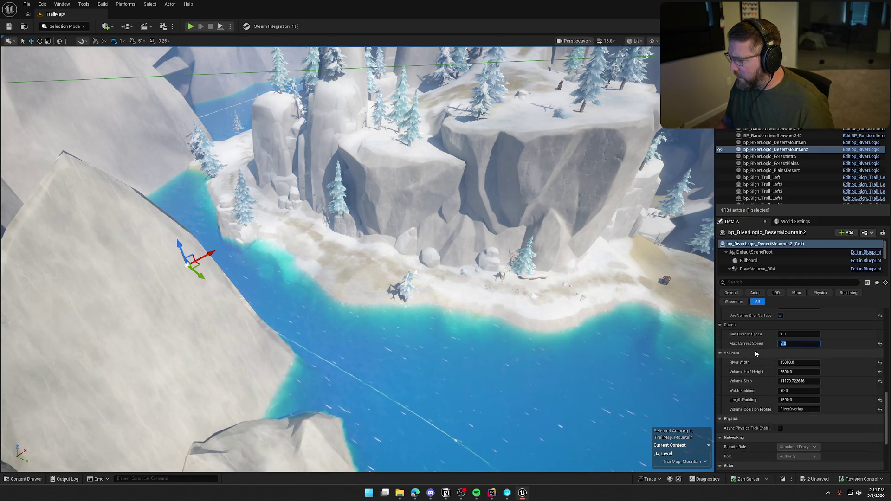
scroll(755, 353, "down", 2)
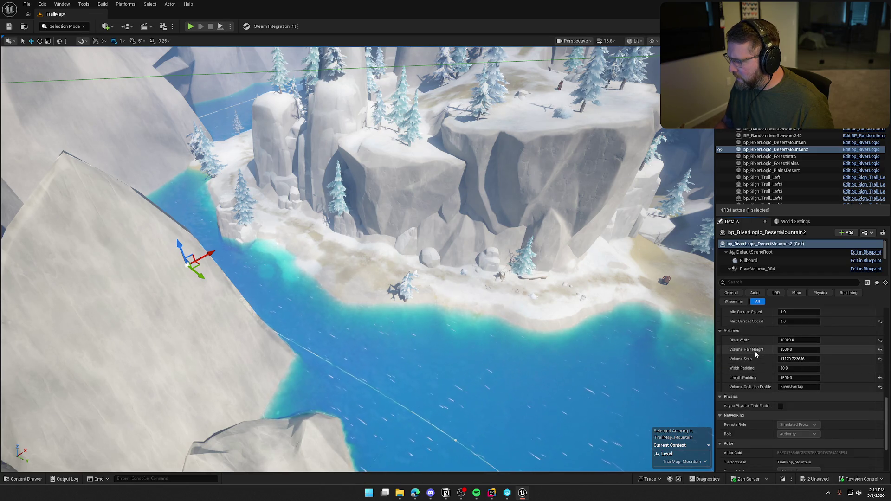
scroll(755, 353, "up", 10)
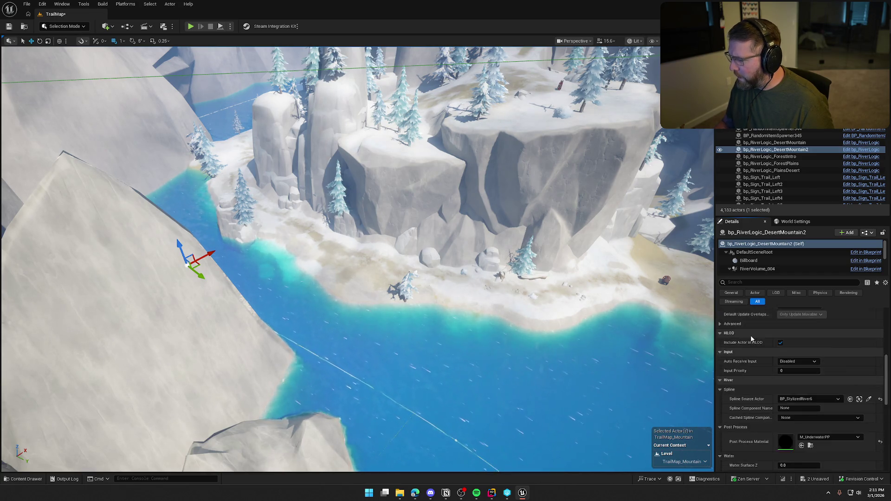
scroll(751, 335, "up", 3)
mouse_move(418, 278)
left_mouse_down()
mouse_move(381, 168)
mouse_move(409, 149)
left_mouse_up()
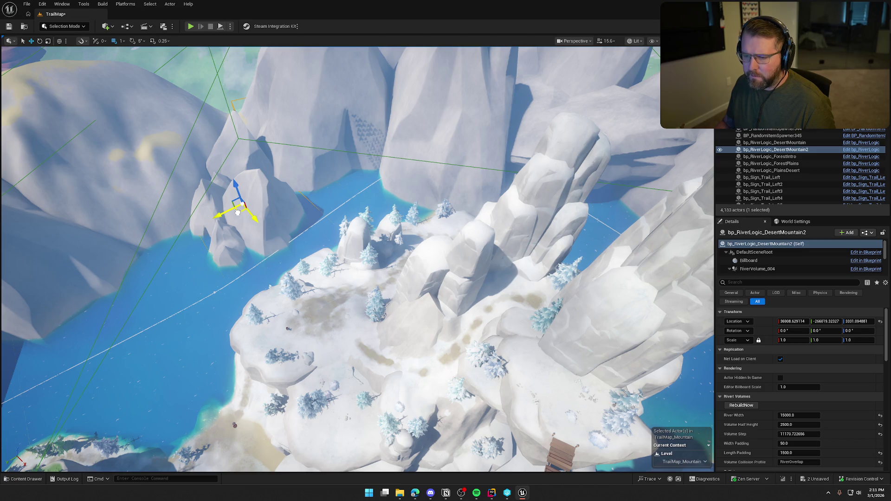
mouse_move(237, 212)
left_mouse_down("alt")
mouse_move(358, 249)
mouse_move(446, 254)
left_mouse_up("alt")
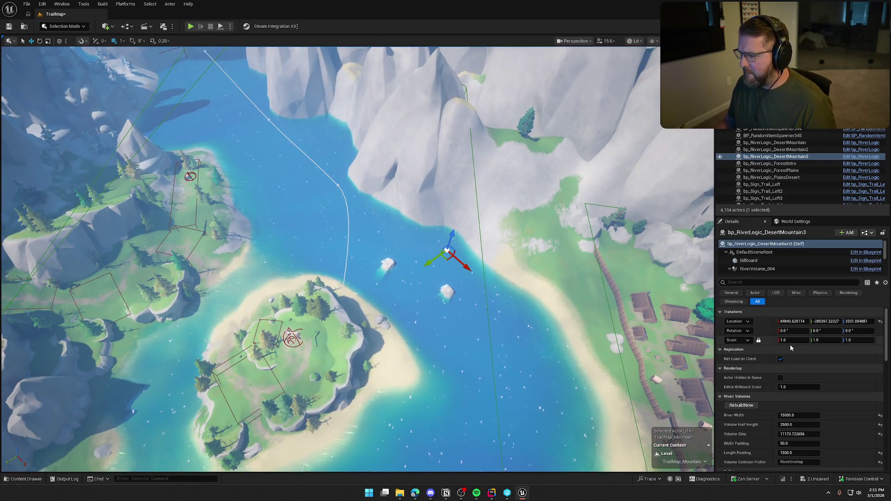
- Link the DesertMountain3 river logic volume to the BP_StylizedRiver4 spline as its source
scroll(848, 436, "down", 6)
left_click(869, 442)
left_click(471, 365)
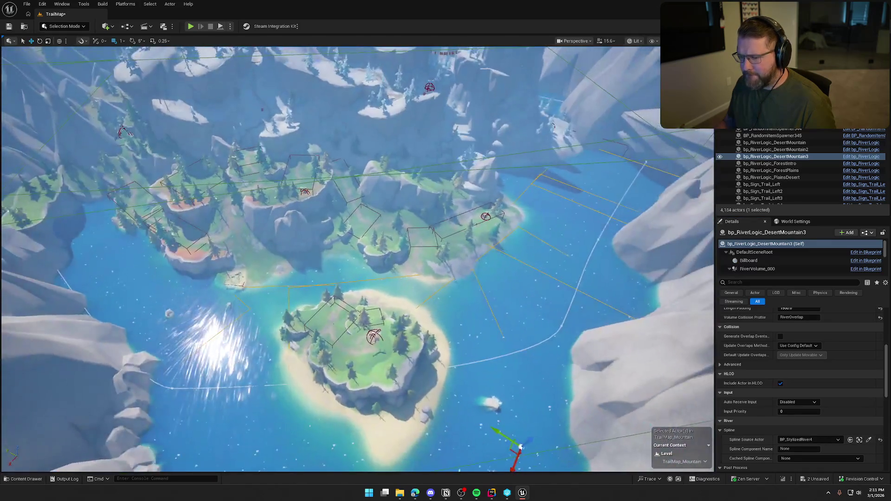
scroll(467, 157, "up", 10)
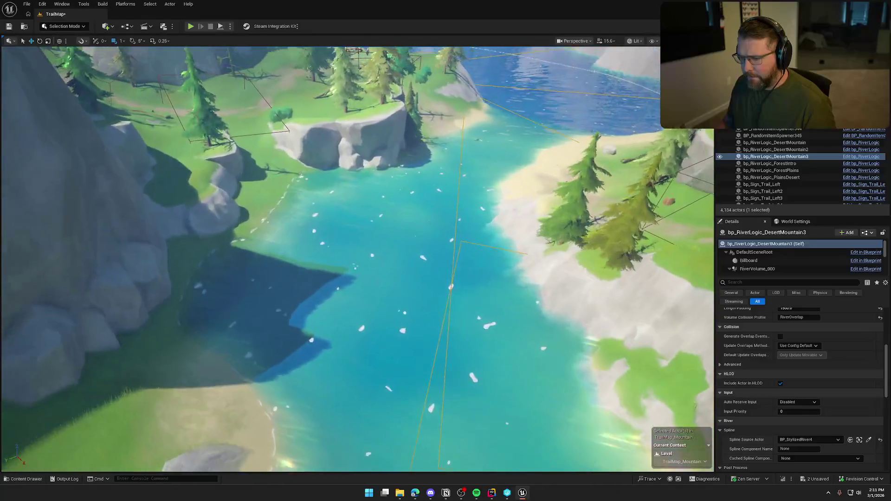
scroll(357, 260, "down", 10)
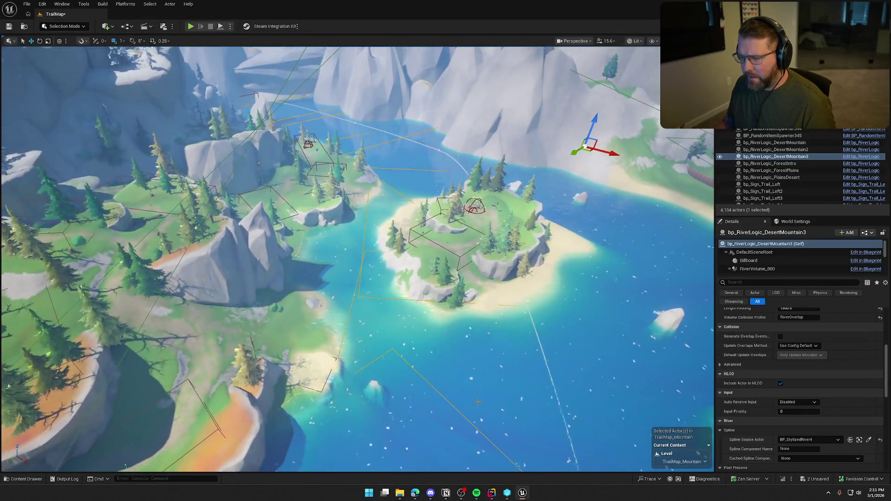
scroll(507, 350, "down", 5)
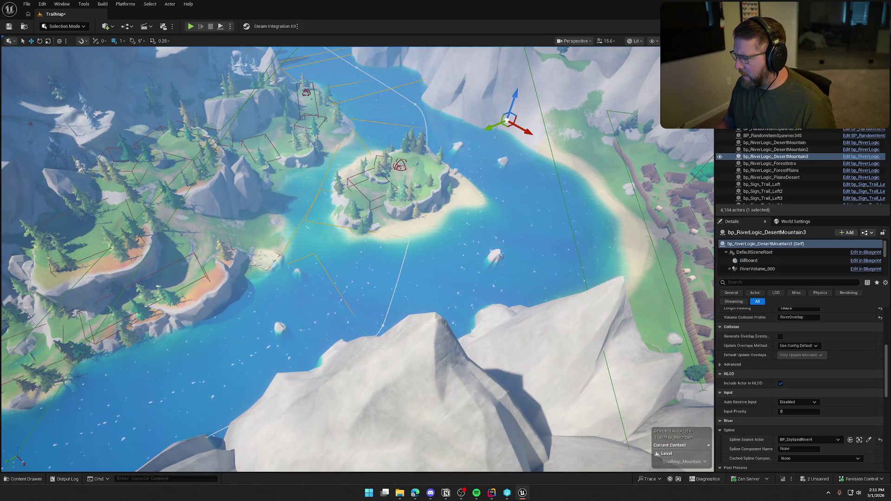
- Frame BP_StylizedRiver4, then set bp_RiverLogic_DesertMountain3's River Width to 30000
left_click(859, 439)
scroll(807, 402, "up", 5)
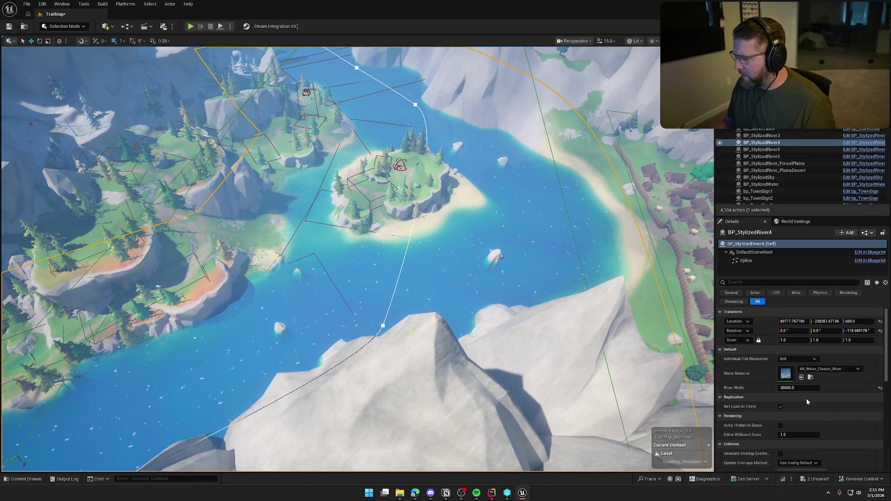
key("f")
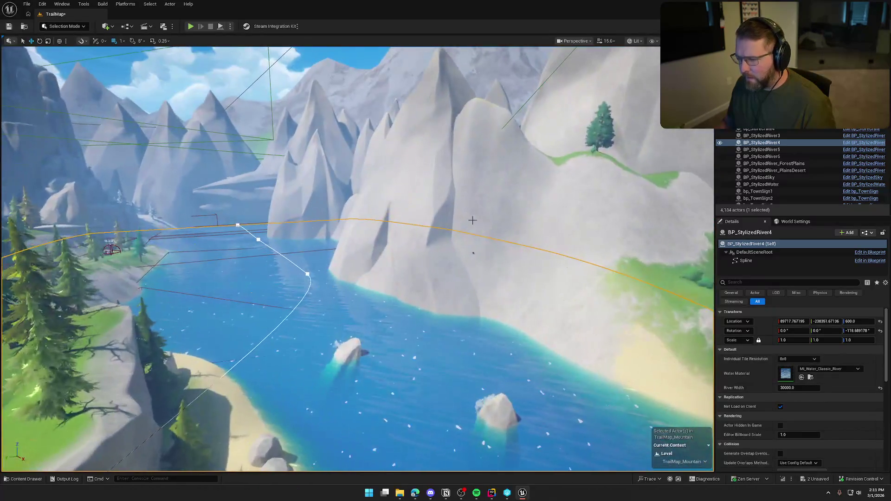
left_click(474, 253)
left_click(799, 416)
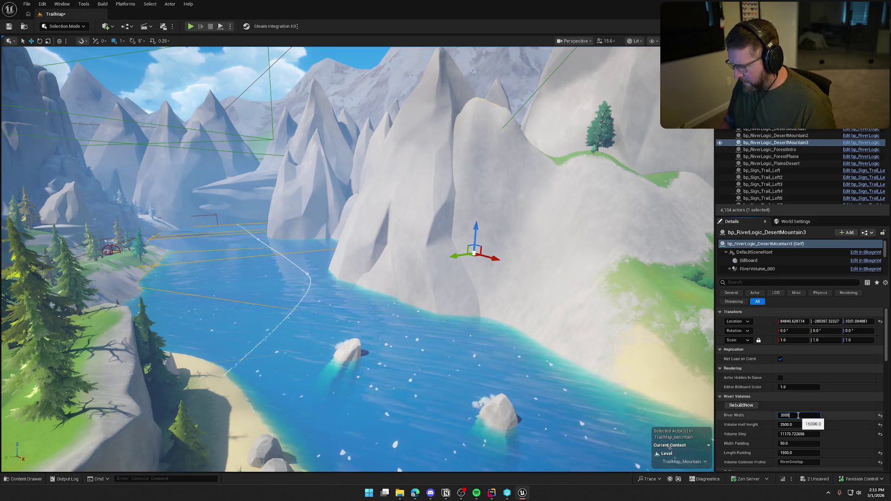
key("Return")
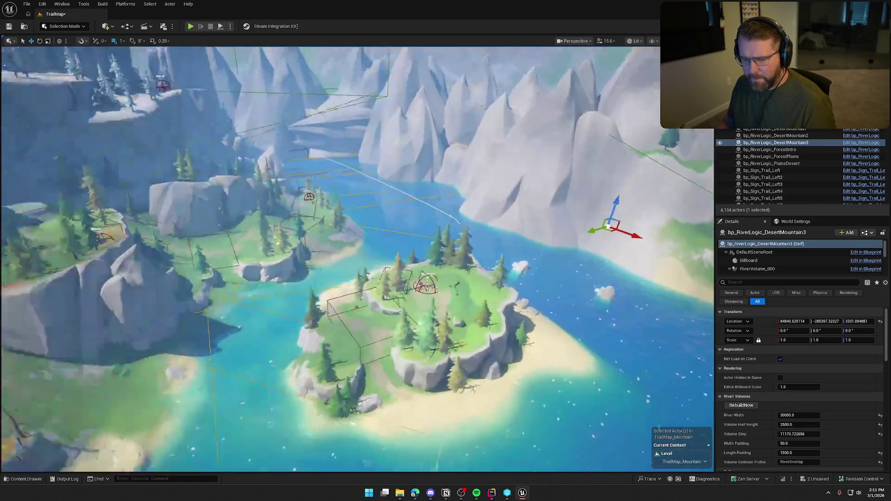
- Clear the selection and save the TrailMap level
scroll(323, 254, "up", 10)
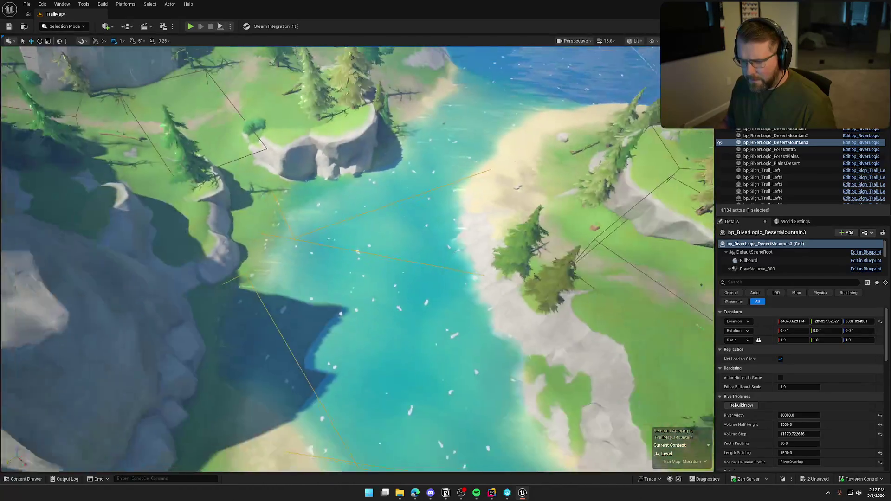
scroll(352, 272, "down", 8)
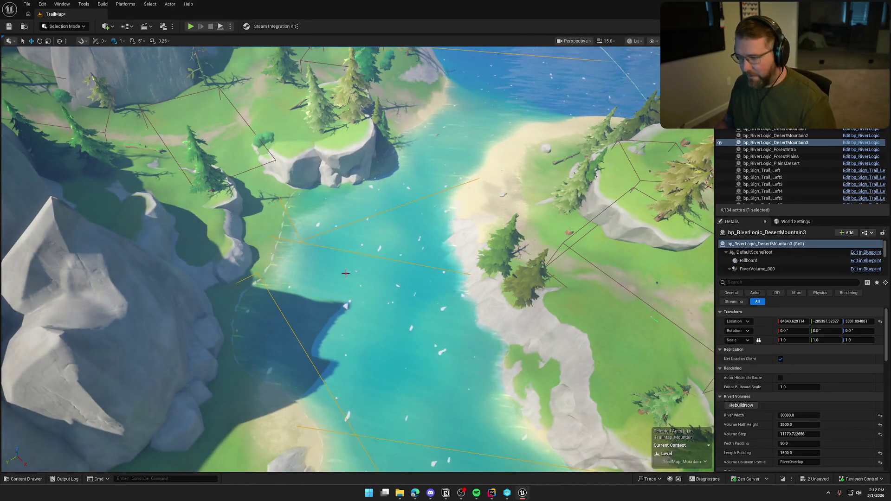
key("Escape")
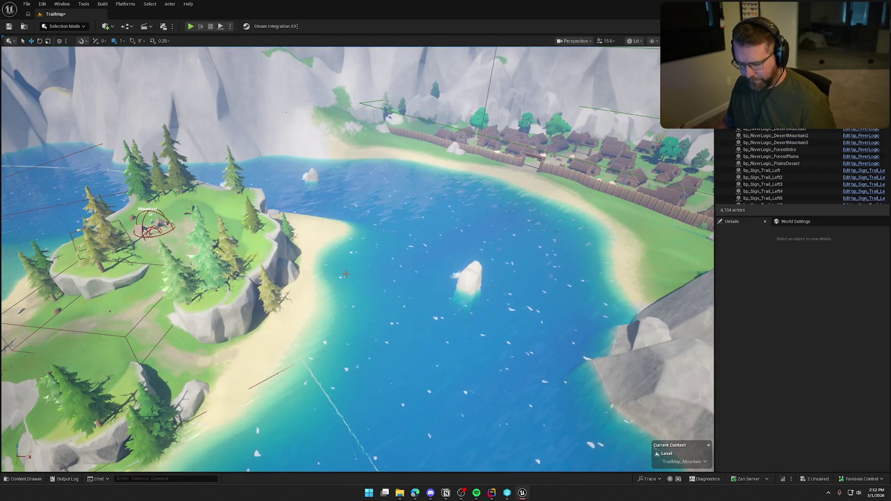
key("ctrl+s")
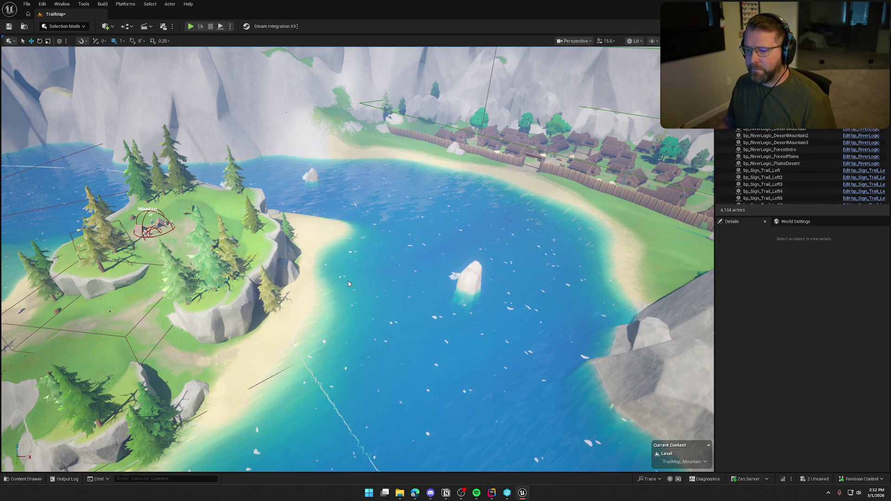
- Review the river and waterfall from saved camera bookmarks, toggling Game View on and off
key("1")
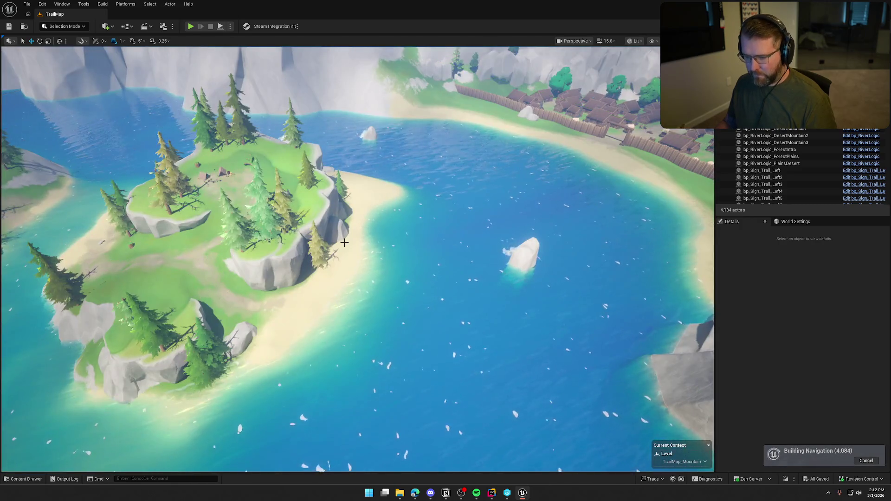
key("2")
scroll(357, 259, "down", 5)
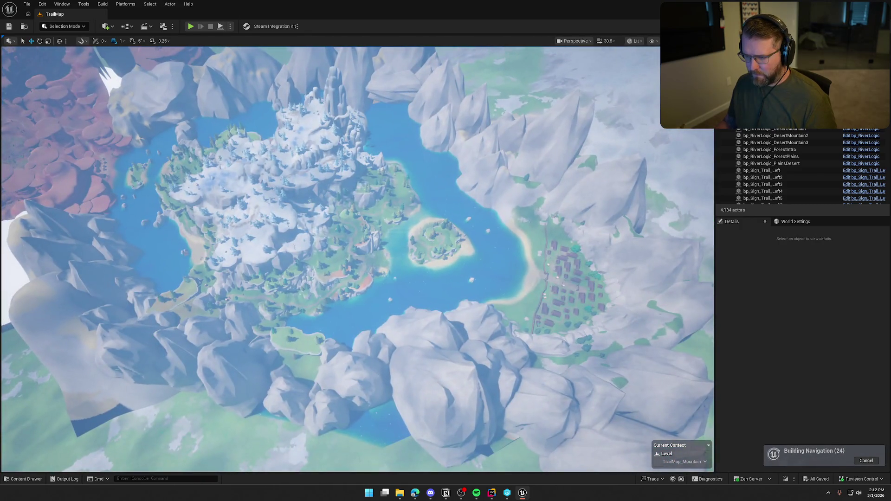
key("g")
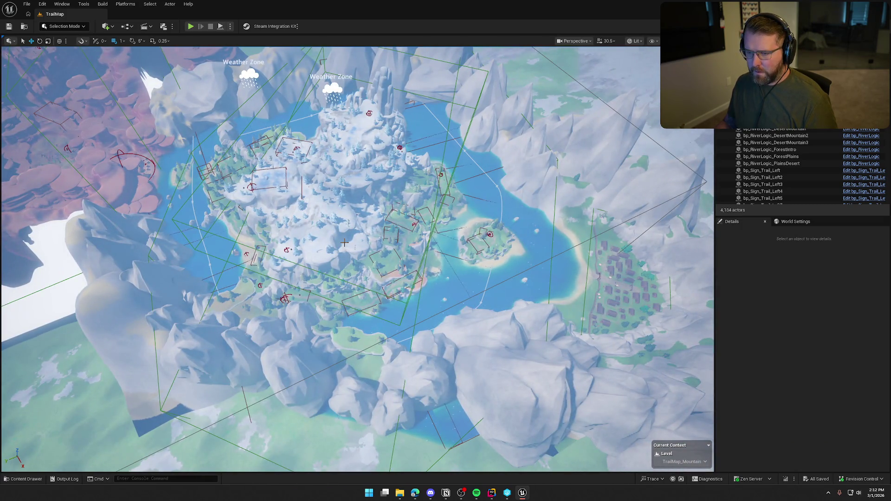
key("g")
scroll(344, 242, "up", 10)
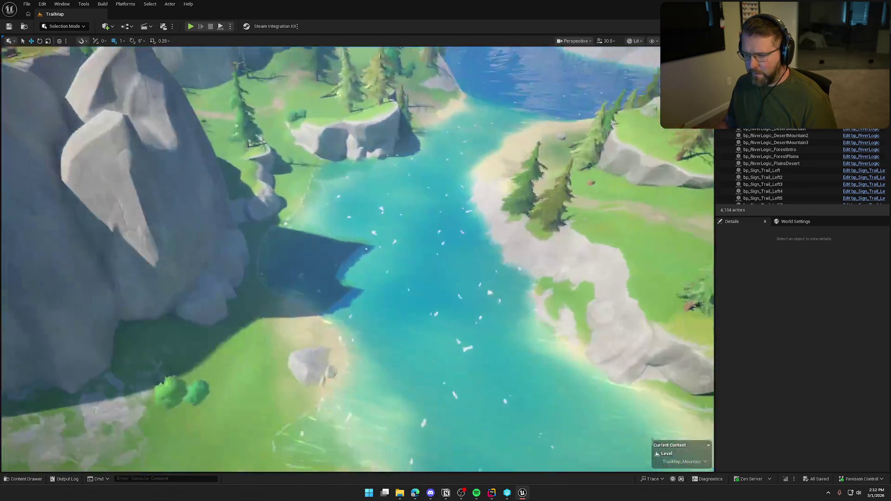
scroll(358, 259, "up", 3)
scroll(358, 259, "up", 5)
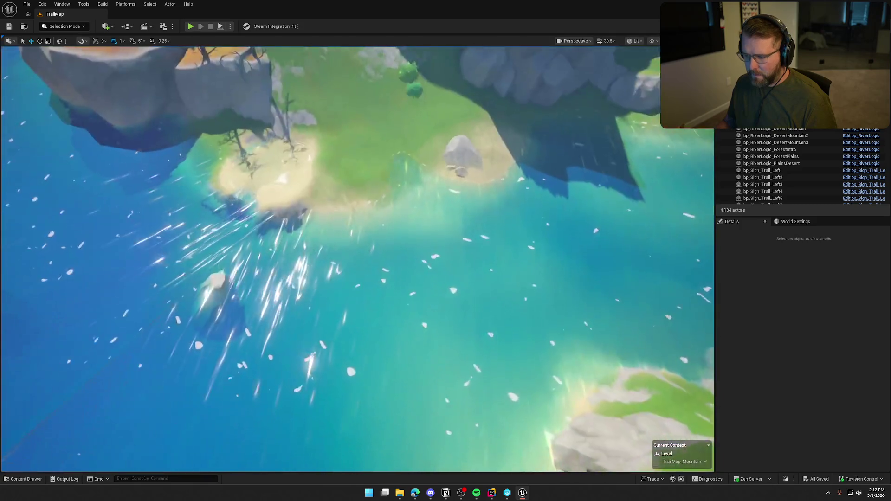
scroll(358, 259, "down", 5)
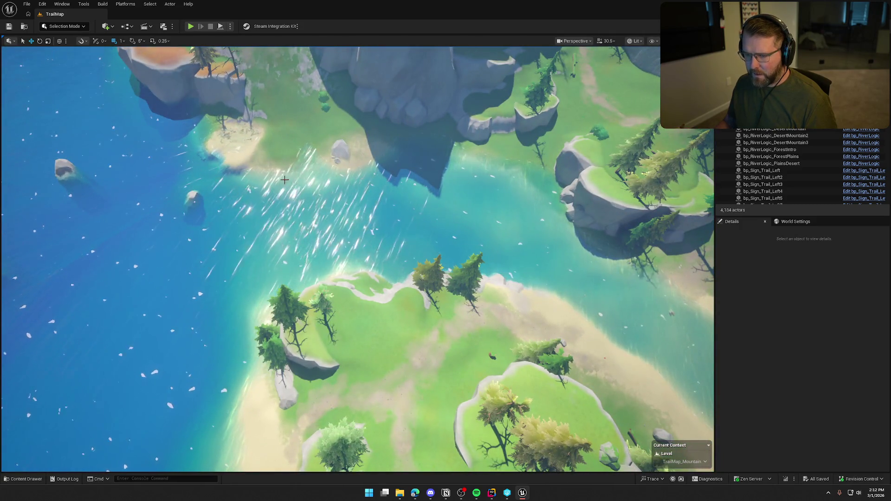
scroll(285, 180, "up", 15)
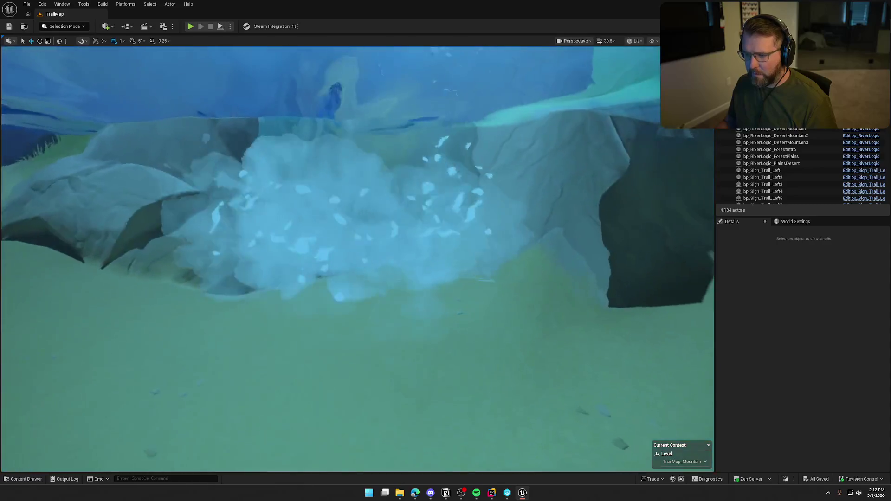
scroll(357, 259, "down", 5)
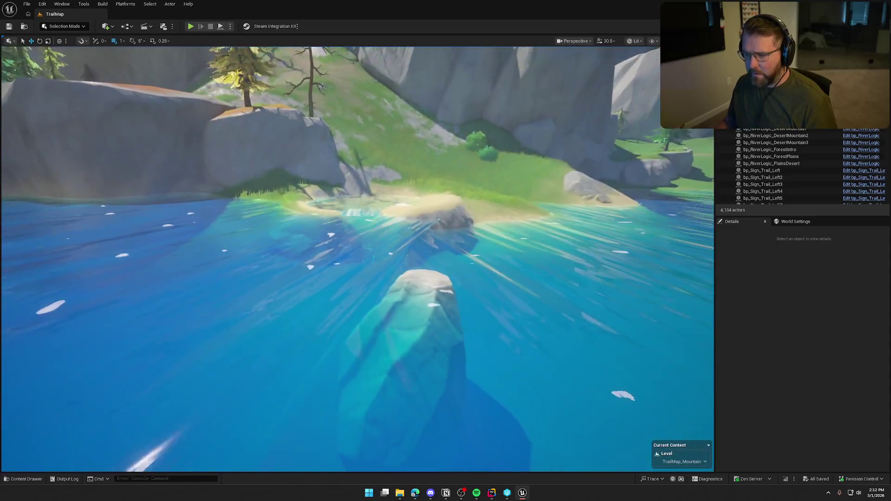
- Select BP_StylizedRiver4 with editor helpers shown and pick a point on its spline
left_click(445, 262)
scroll(362, 251, "down", 10)
key("g")
left_click(280, 306)
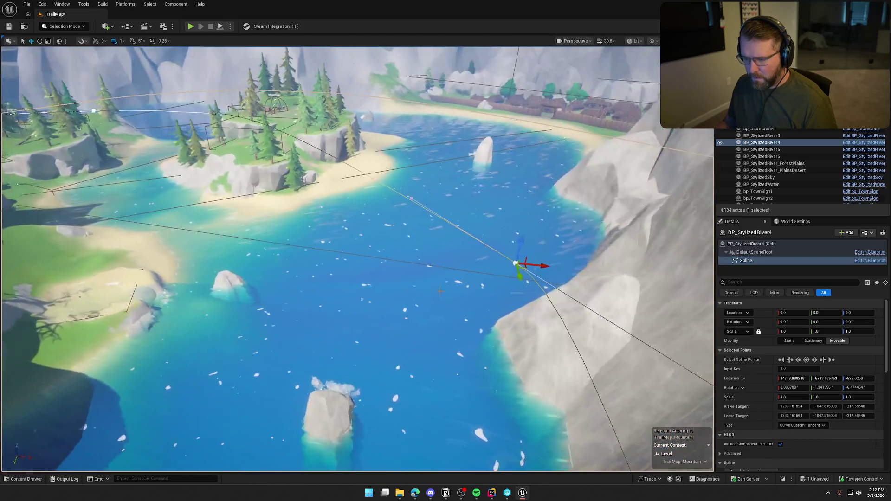
- Lower a BP_StylizedRiver4 spline point along Z to drop the water level
left_click_drag(527, 239, 527, 237)
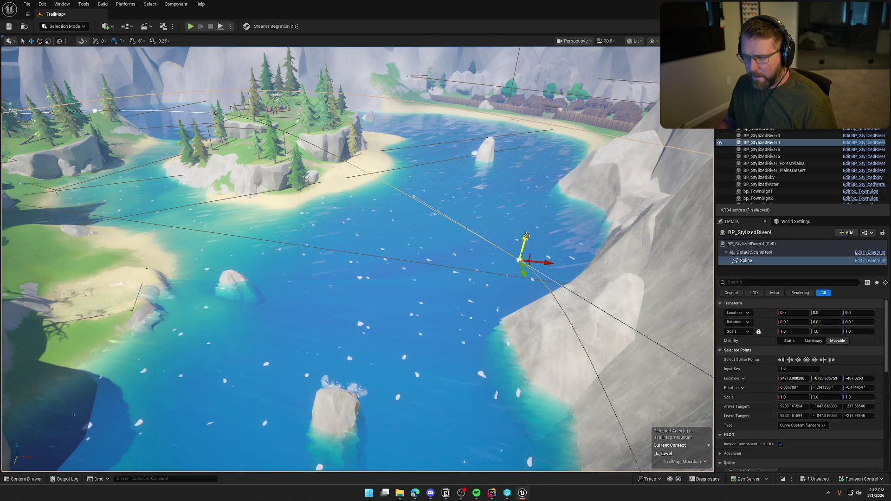
left_click_drag(525, 236, 525, 240)
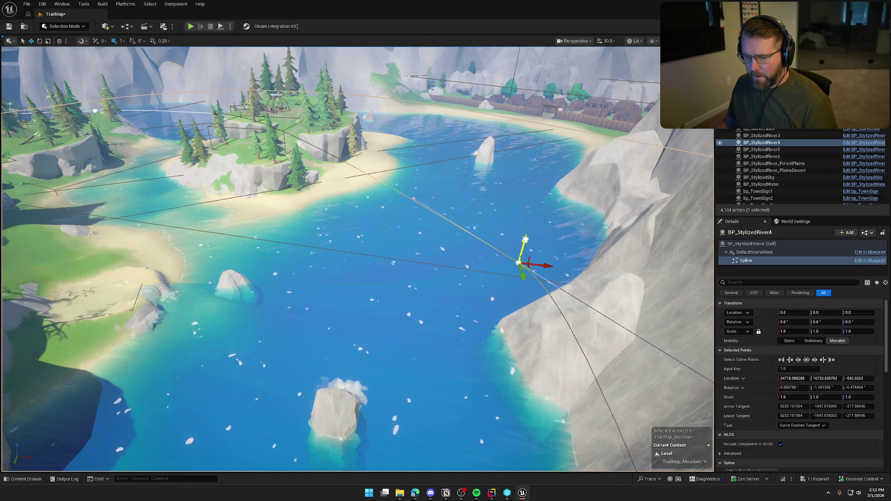
left_click(525, 240)
mouse_move(465, 251)
left_mouse_down()
mouse_move(462, 218)
mouse_move(464, 251)
left_mouse_up()
left_click(491, 228)
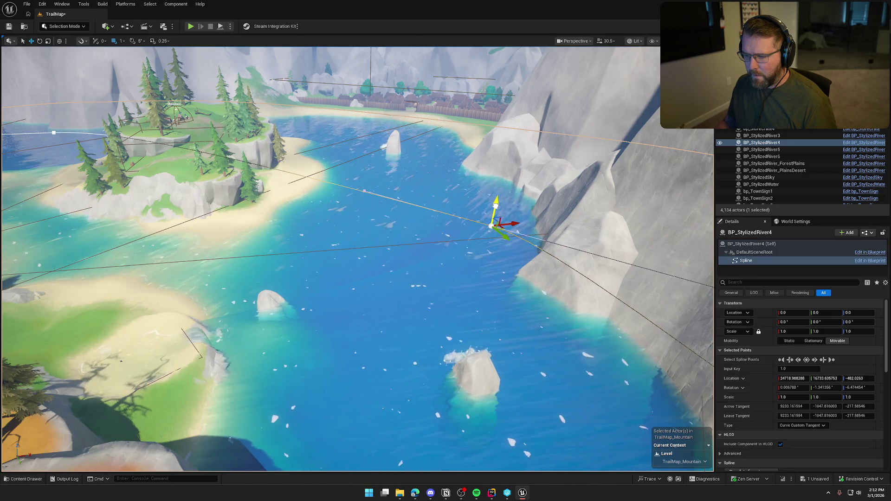
mouse_move(493, 221)
left_mouse_down()
mouse_move(460, 232)
mouse_move(478, 278)
mouse_move(473, 218)
mouse_move(474, 239)
left_mouse_up()
scroll(473, 234, "down", 3)
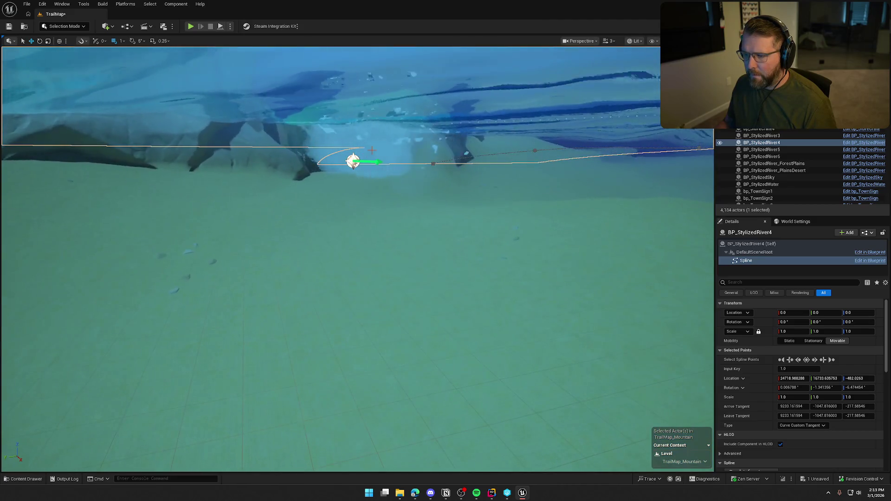
- Lift the NS_WaterfallSplash effect above the water surface, to about Z 194
left_click(357, 165)
key("f")
mouse_move(367, 229)
left_mouse_down()
mouse_move(360, 195)
mouse_move(367, 167)
mouse_move(434, 213)
mouse_move(349, 222)
left_mouse_up()
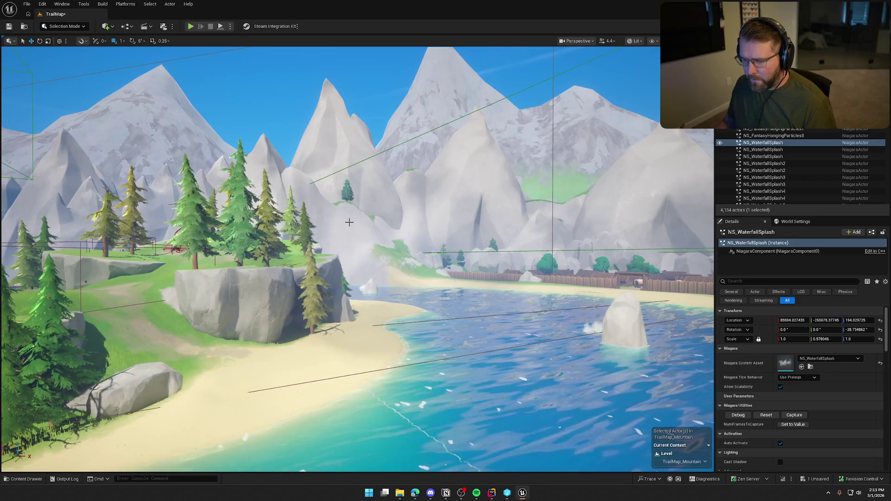
- Rebuild the DesertMountain3 river volumes, save TrailMap, and select cliff SM_CliffClassic78
left_click(349, 222)
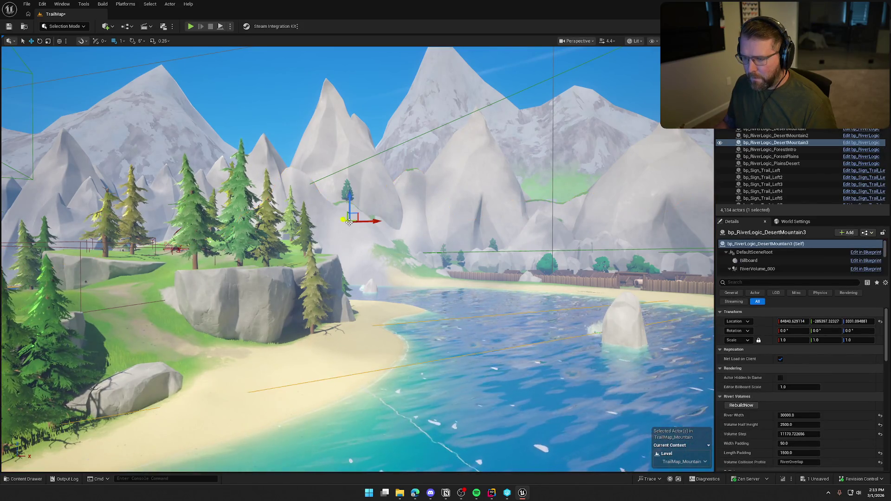
left_click(741, 405)
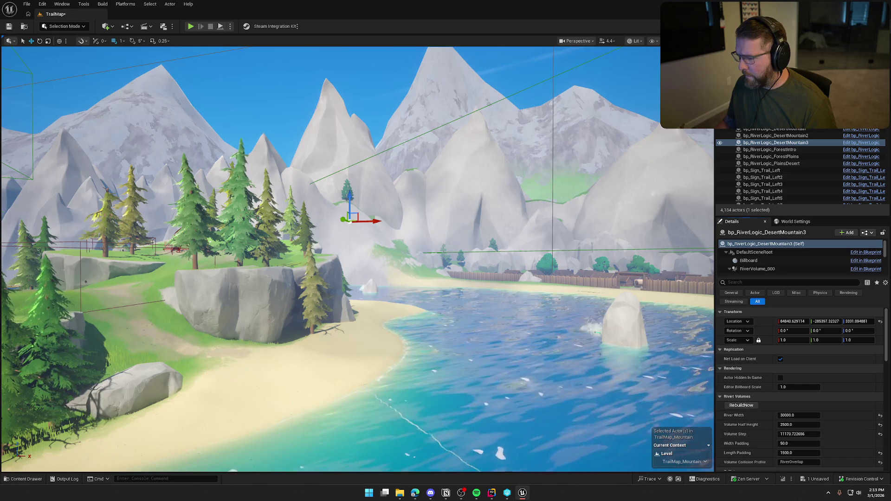
key("Escape")
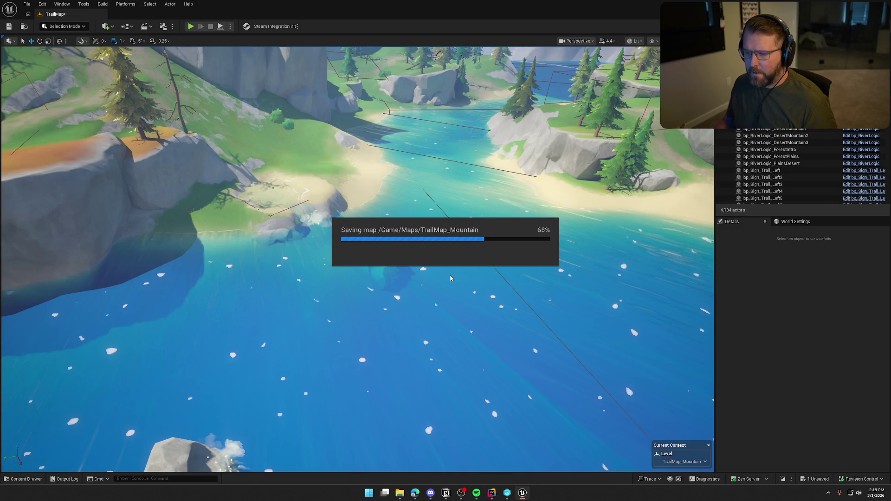
key("ctrl+s")
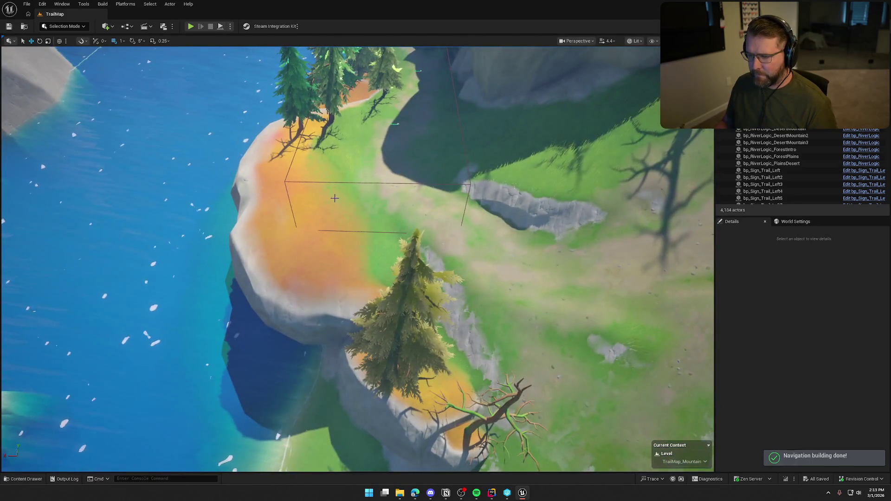
left_click(343, 218)
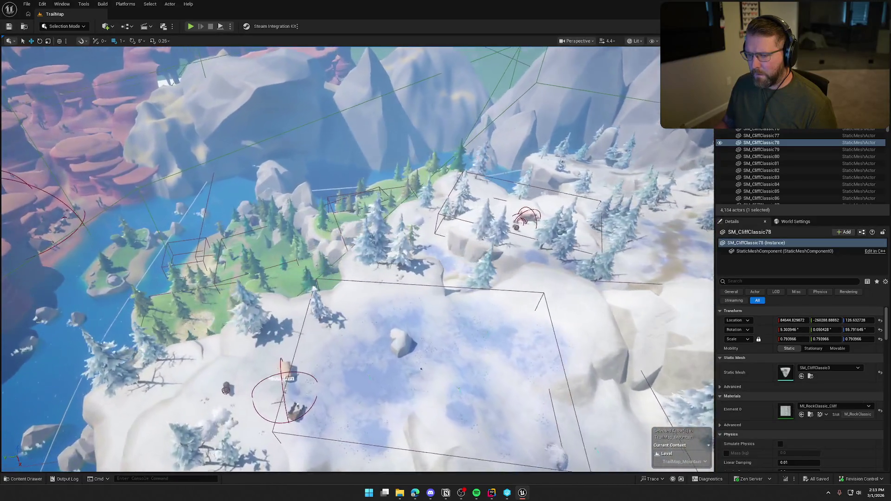
- Deselect the cliff and select bp_RiverLogic_DesertMountain3 in the viewport
key("Escape")
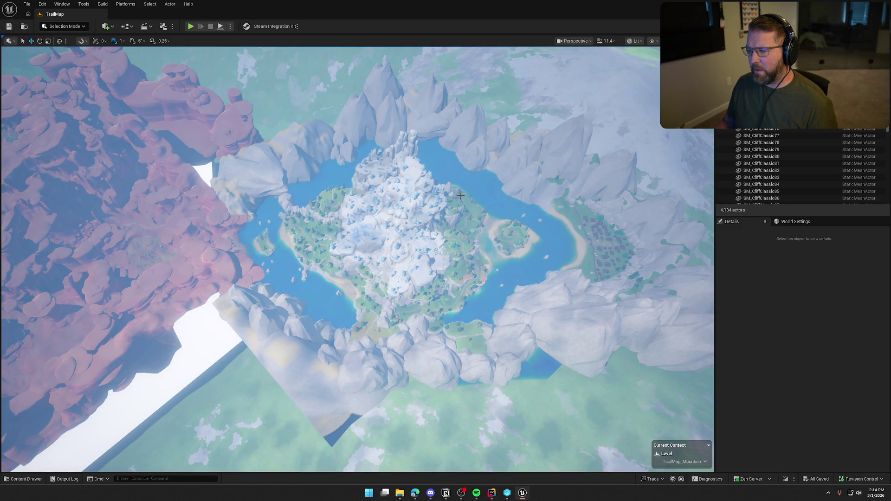
scroll(492, 258, "up", 10)
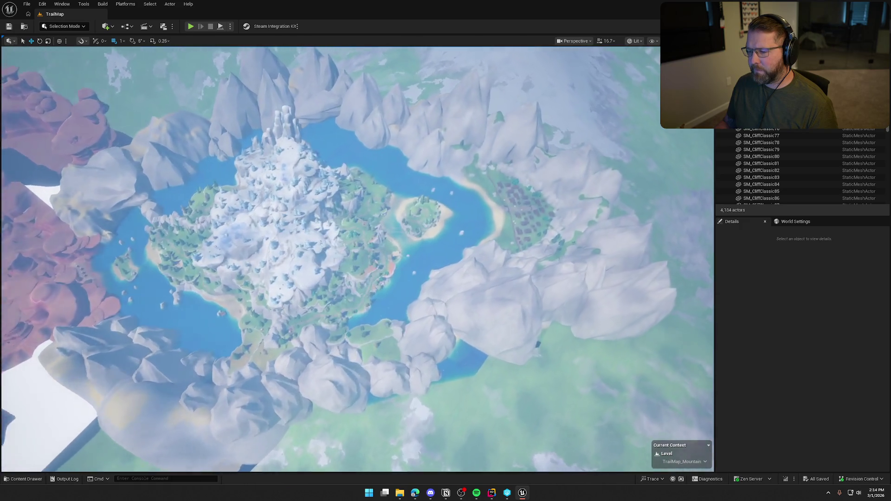
scroll(357, 259, "up", 10)
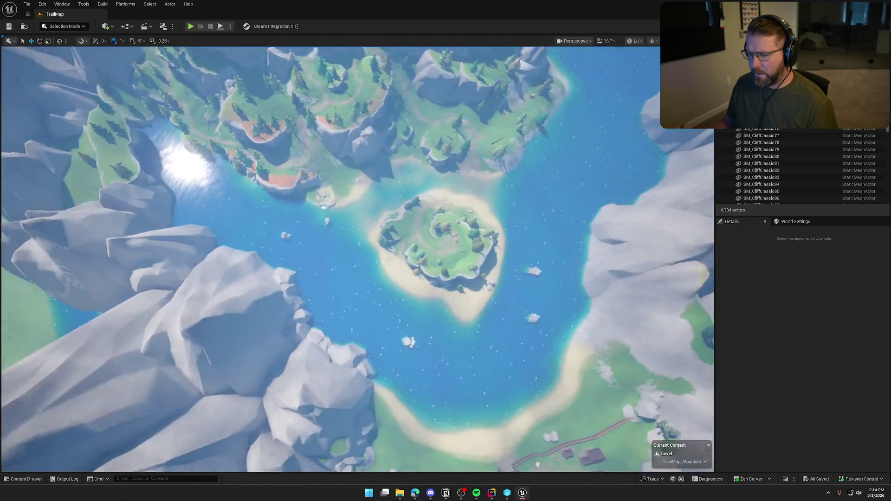
scroll(469, 285, "down", 10)
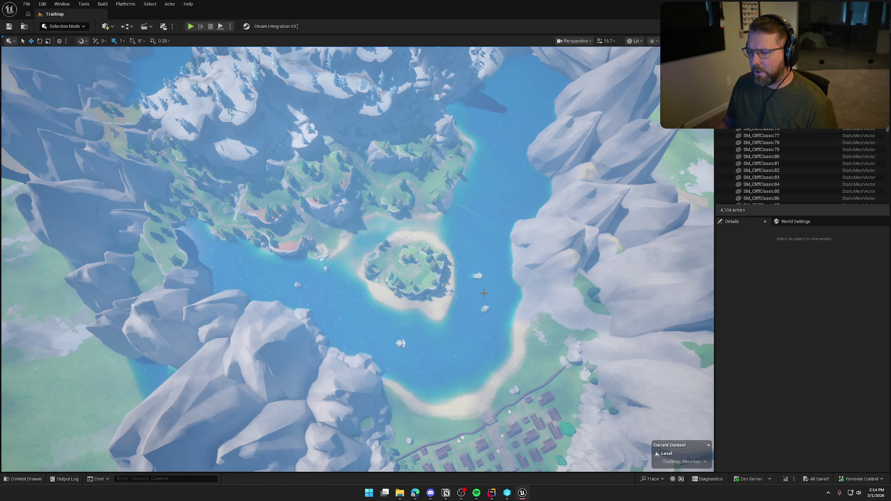
scroll(484, 293, "up", 5)
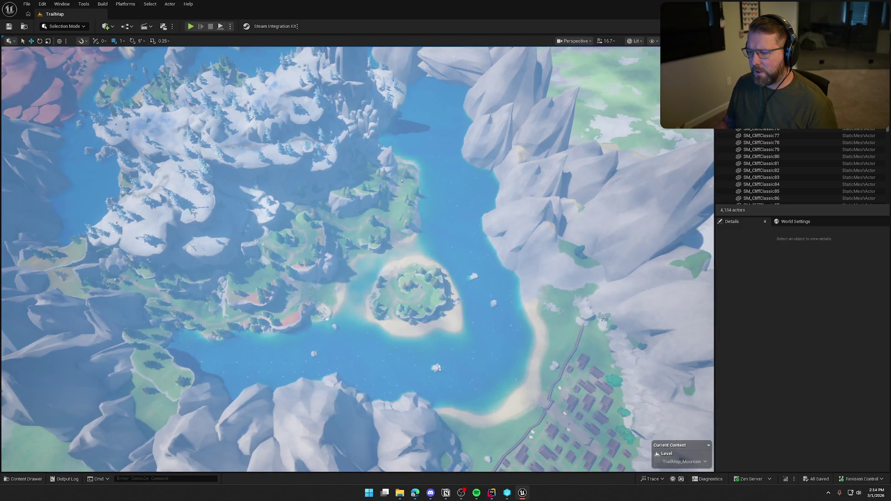
scroll(358, 258, "up", 15)
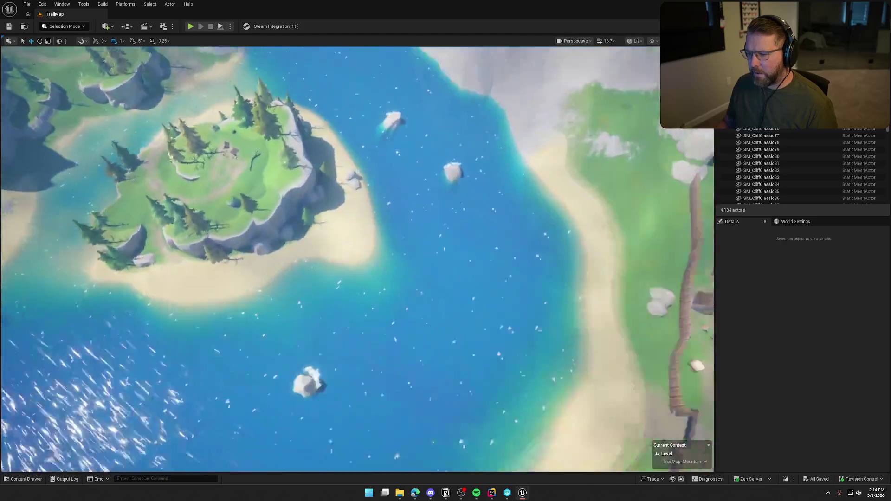
scroll(415, 220, "down", 10)
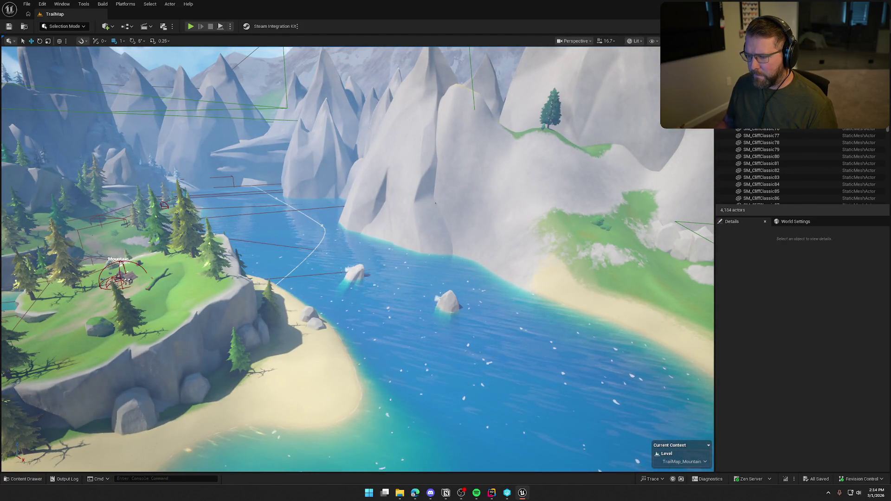
left_click(435, 203)
- Set its Min Current Speed to 5 and Max Current Speed to 8
scroll(832, 422, "down", 10)
scroll(832, 425, "down", 6)
left_click(795, 391)
type("5")
key("Tab")
type("8")
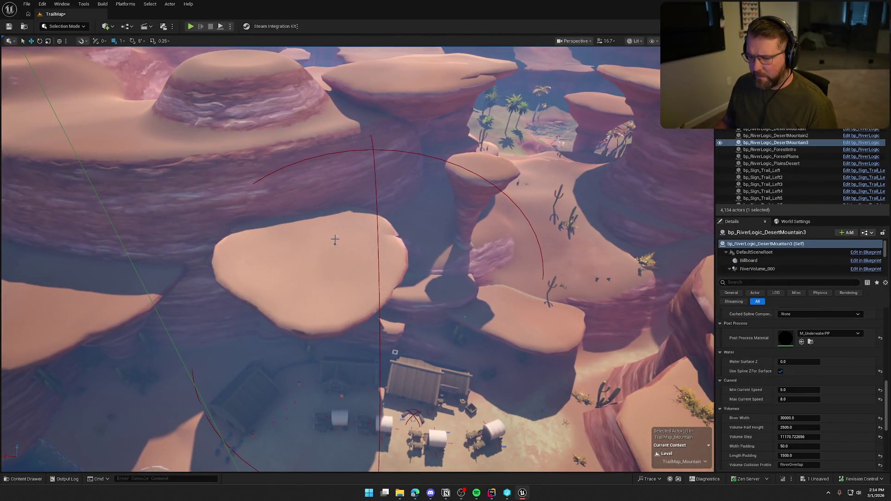
- Raise bp_RiverLogic_DesertMountain3's Min Current Speed to 7.0 and save TrailMap
left_click(335, 244)
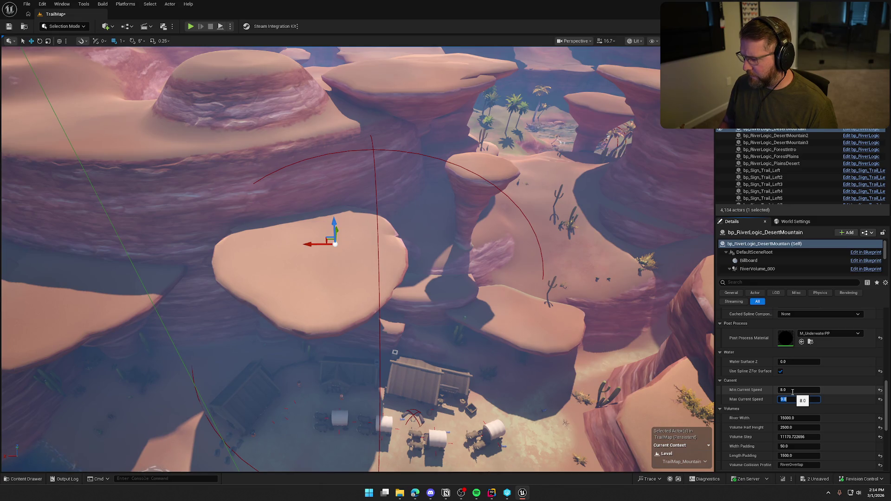
type("9")
key("Return")
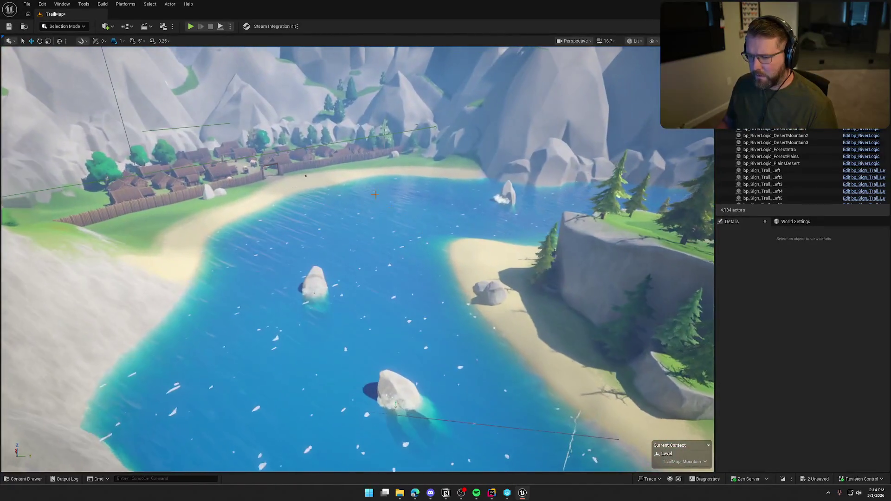
left_click(304, 174)
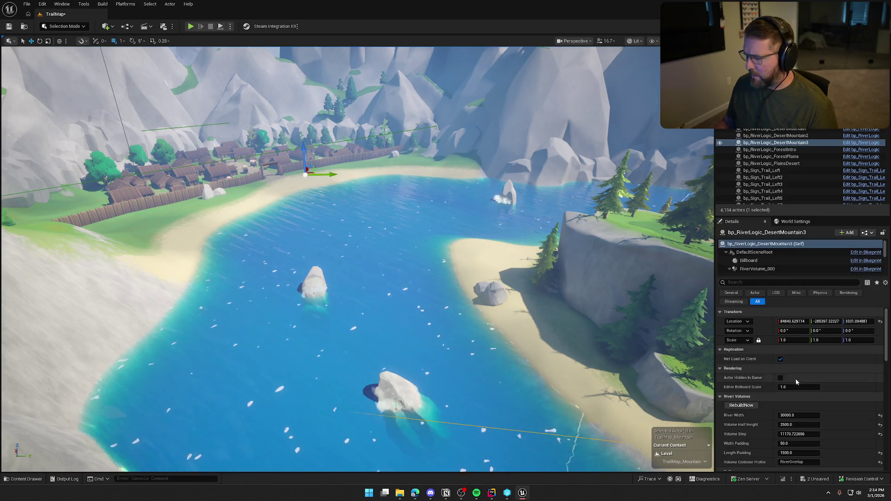
scroll(834, 425, "down", 5)
scroll(835, 424, "up", 5)
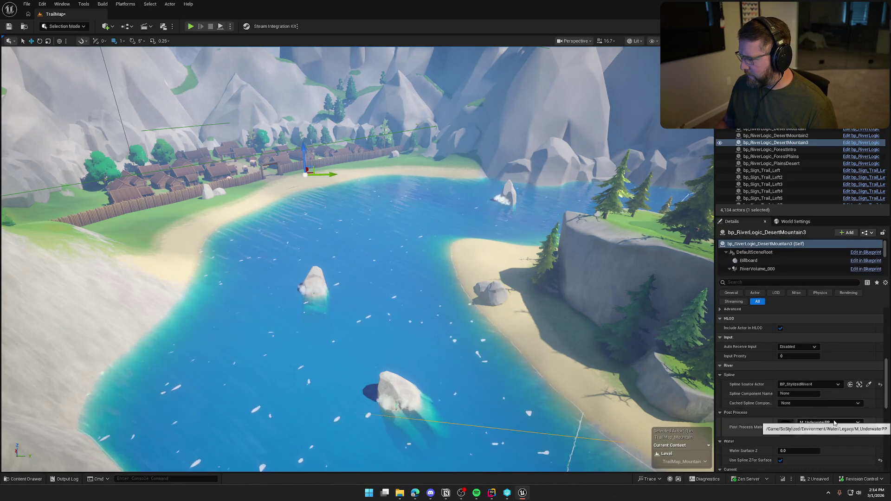
left_click(789, 370)
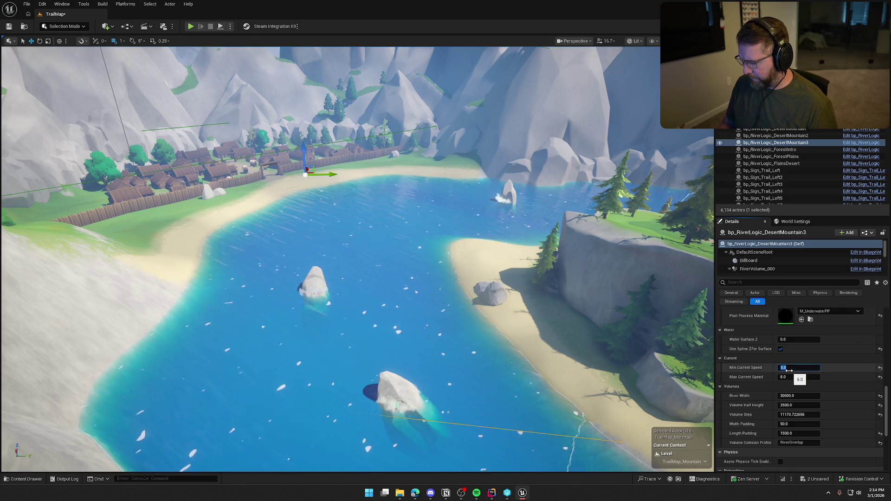
type("7")
key("Return")
key("ctrl+s")
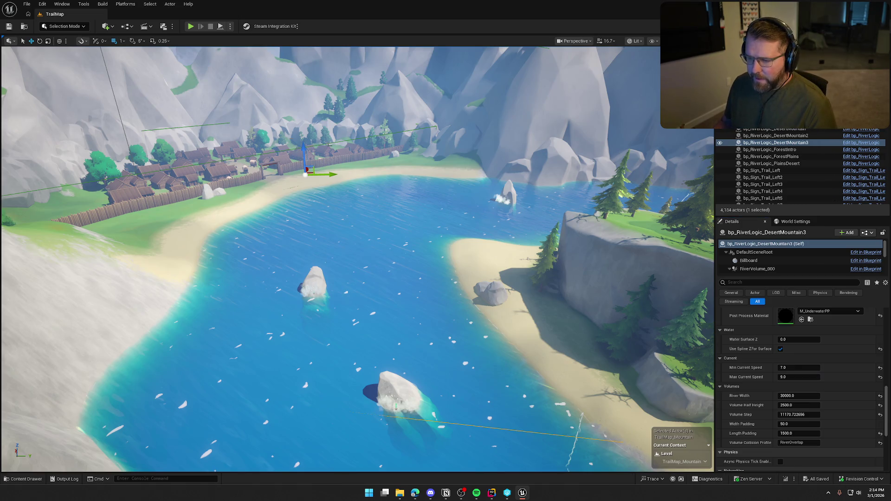
mouse_move(353, 259)
left_mouse_down()
mouse_move(418, 258)
mouse_move(390, 260)
mouse_move(399, 218)
mouse_move(399, 260)
mouse_move(395, 190)
mouse_move(376, 218)
left_mouse_up()
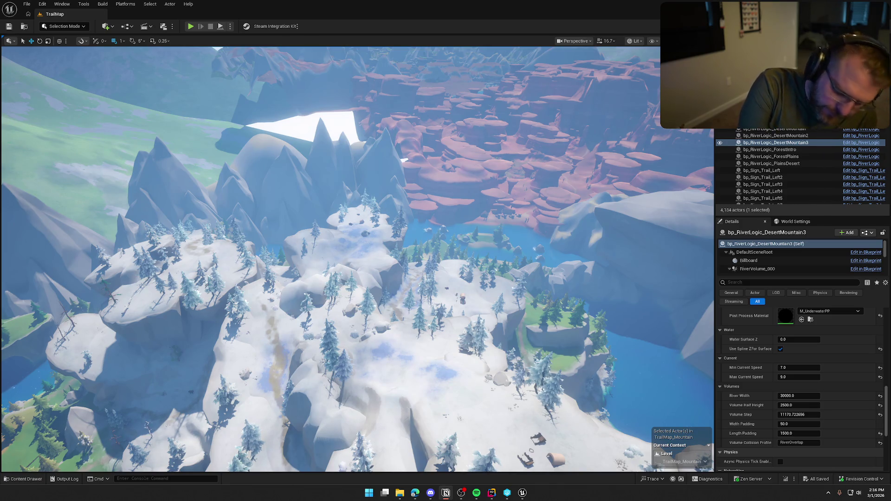
scroll(358, 259, "up", 10)
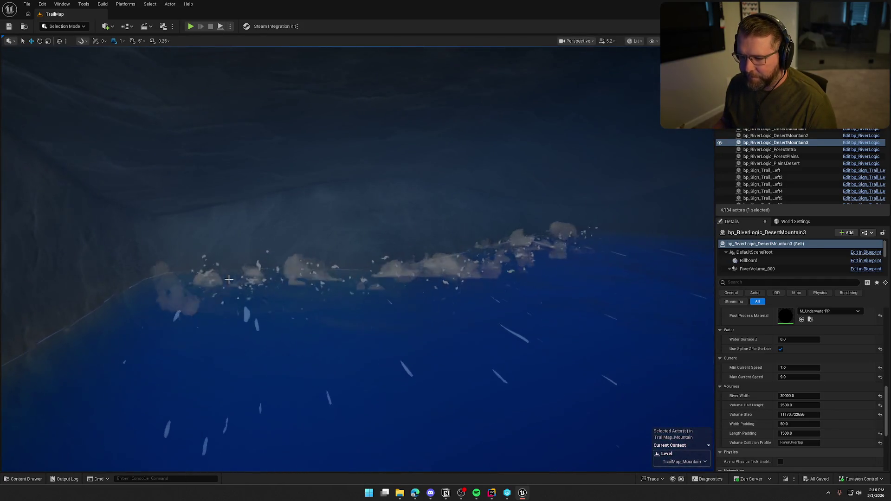
- Delete the three stray waterfall splash effects from the pool
left_click(229, 279)
key("Delete")
left_click(393, 267)
key("Delete")
left_click(507, 255)
key("Delete")
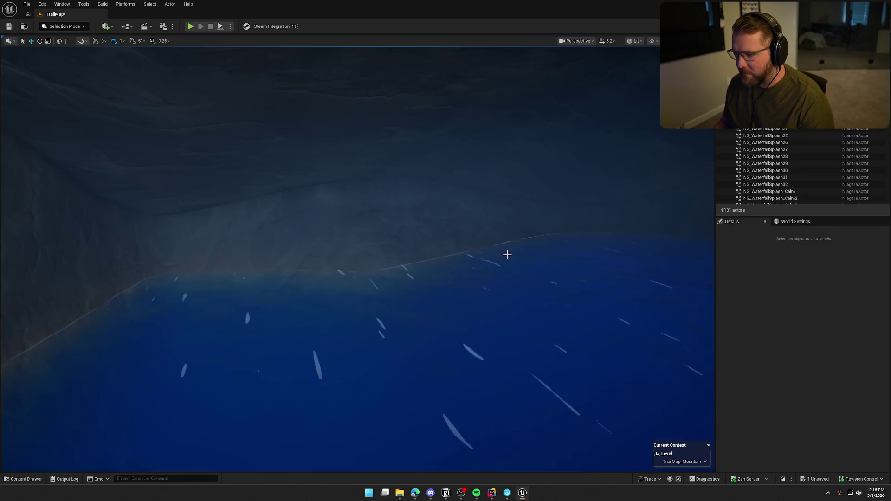
left_click_drag(508, 255, 508, 279)
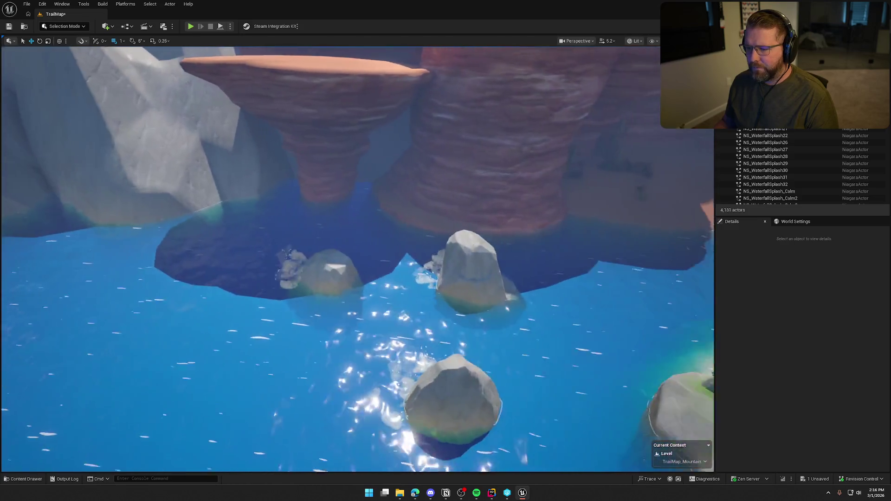
- Delete the overhanging desert mesa rock SM_RockDesert_Layered70
left_click_drag(508, 279, 507, 316)
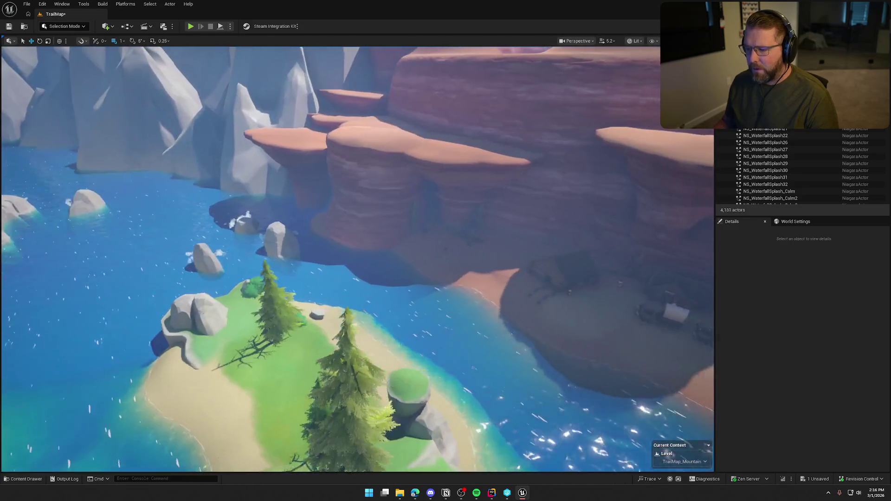
left_click(285, 139)
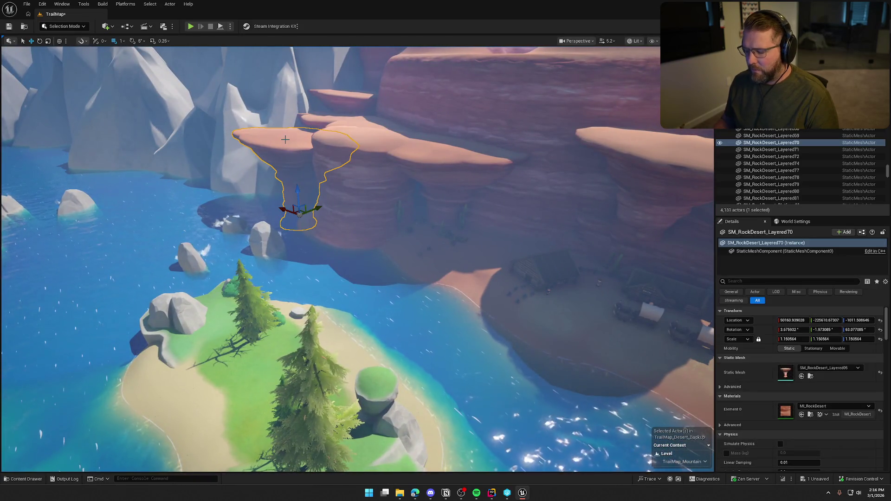
key("Delete")
left_click_drag(285, 139, 285, 109)
left_click_drag(328, 218, 328, 209)
key("ctrl+z")
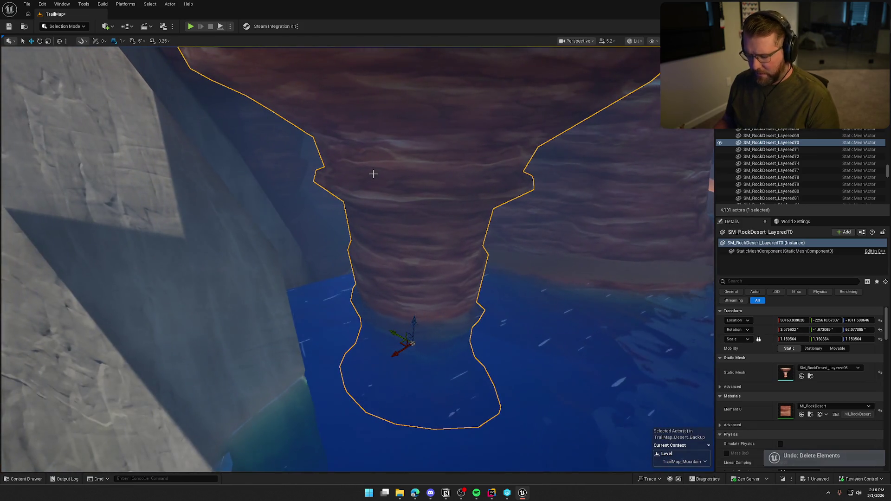
key("Delete")
mouse_move(390, 203)
left_mouse_down()
mouse_move(390, 191)
mouse_move(394, 214)
left_mouse_up()
- Rotate boulder SM_BoulderClassic246 and scale it to about 5.35 to fill the arch
left_click(311, 342)
mouse_move(310, 343)
left_mouse_down()
mouse_move(180, 235)
mouse_move(228, 238)
mouse_move(347, 295)
mouse_move(408, 185)
mouse_move(429, 199)
mouse_move(386, 243)
left_mouse_up()
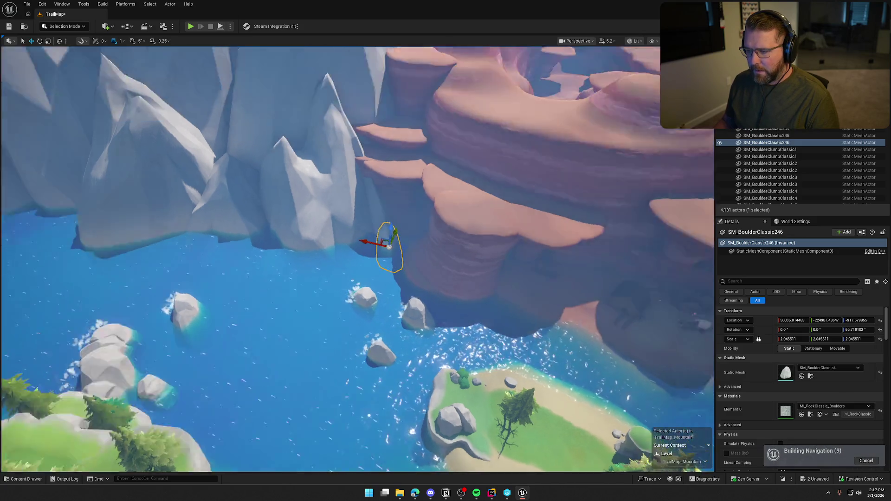
scroll(385, 243, "up", 10)
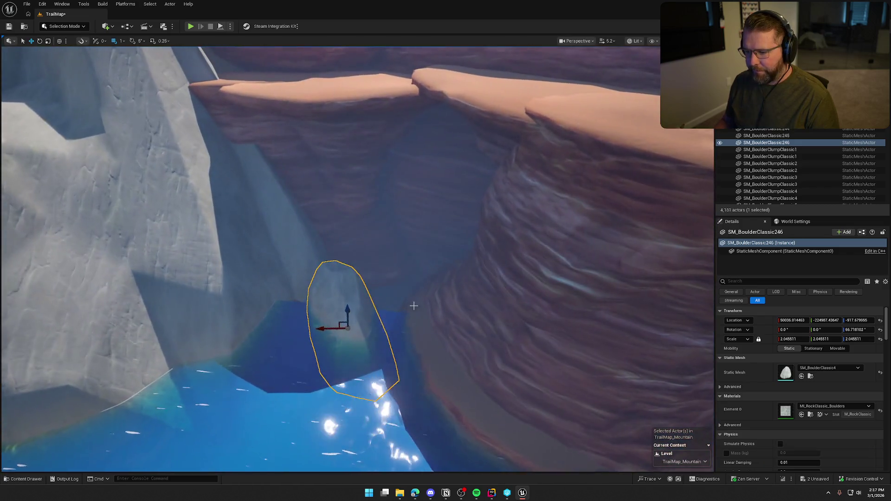
key("e")
left_click_drag(375, 347, 409, 347)
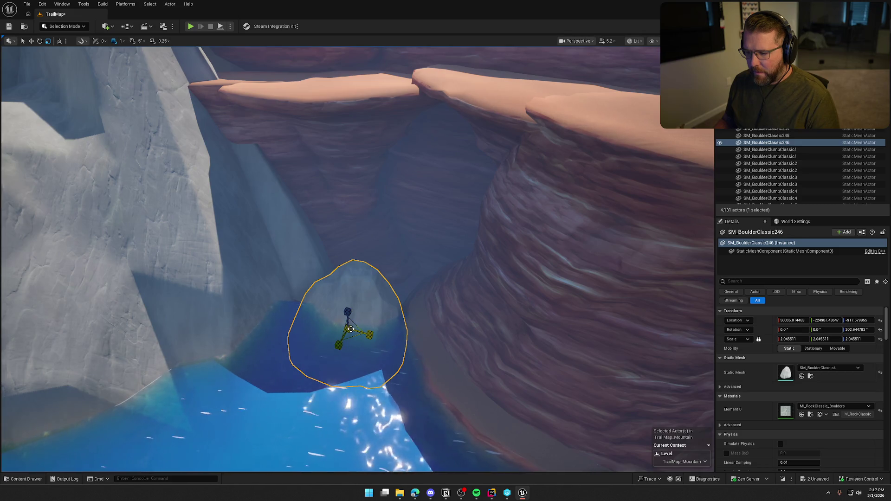
left_click(349, 329)
left_click(352, 288)
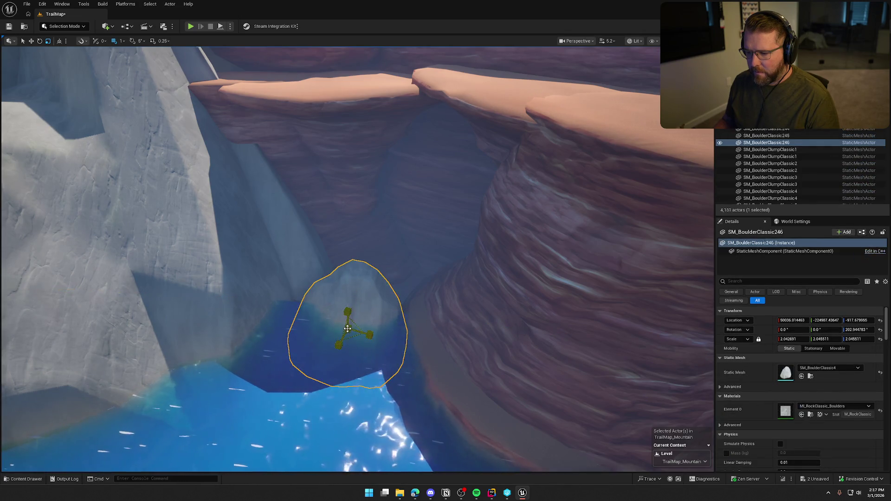
key("f")
left_click_drag(349, 331, 371, 327)
key("Escape")
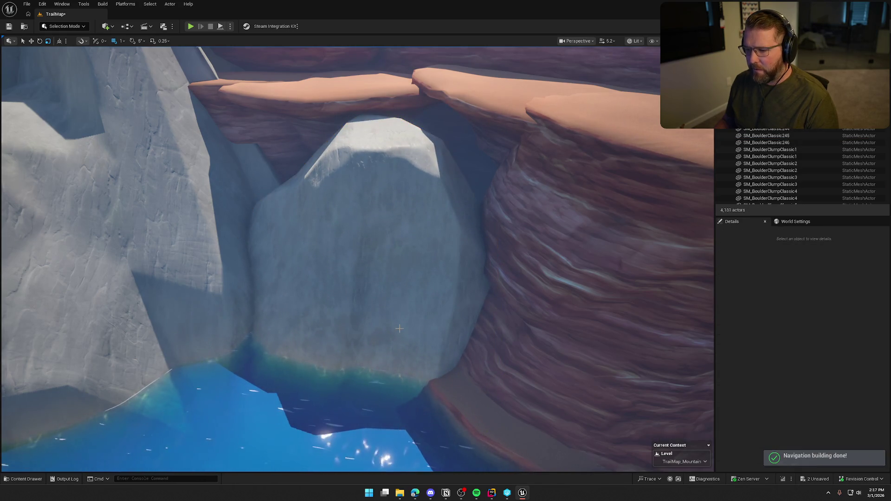
scroll(370, 327, "down", 10)
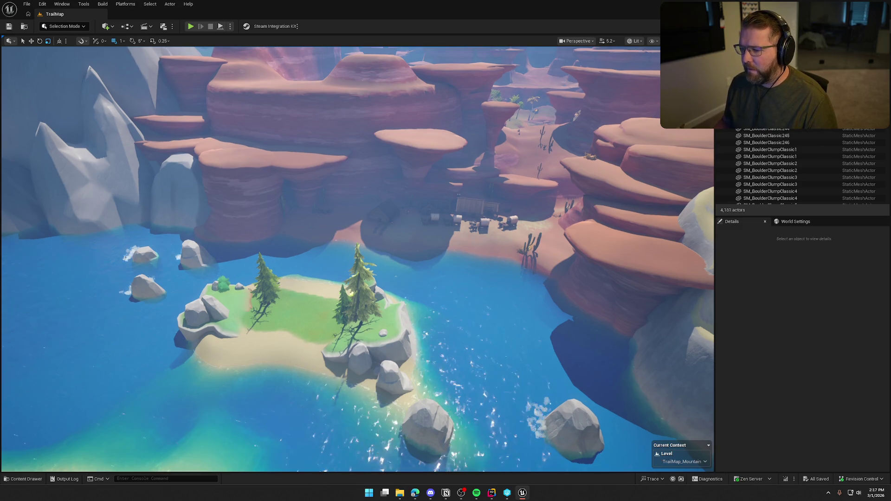
- Fly over the island and into the red-rock canyon to survey them
key("w")
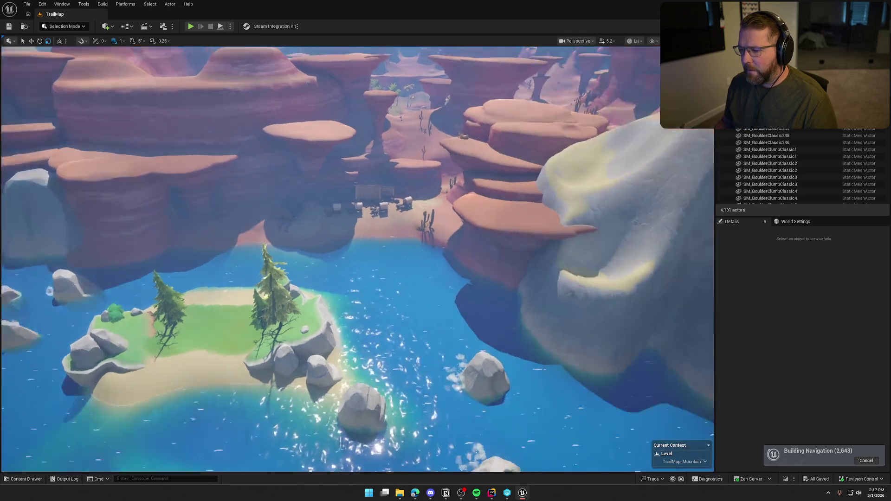
key("s")
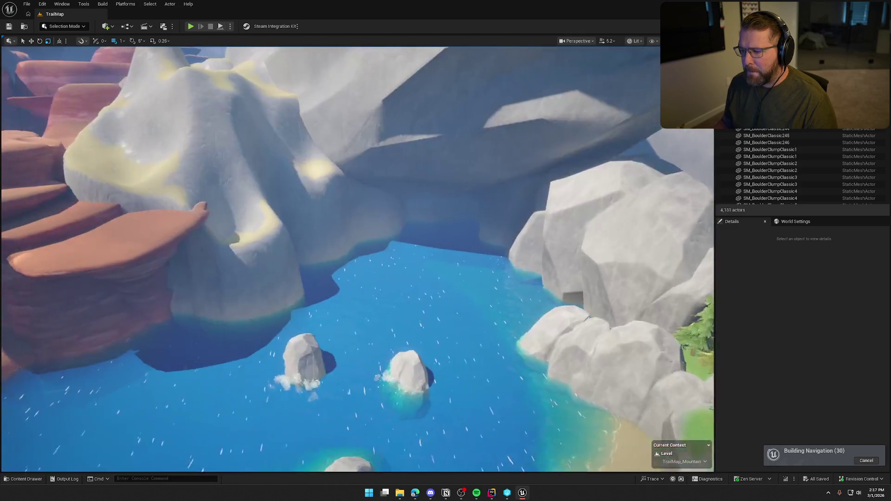
key("s")
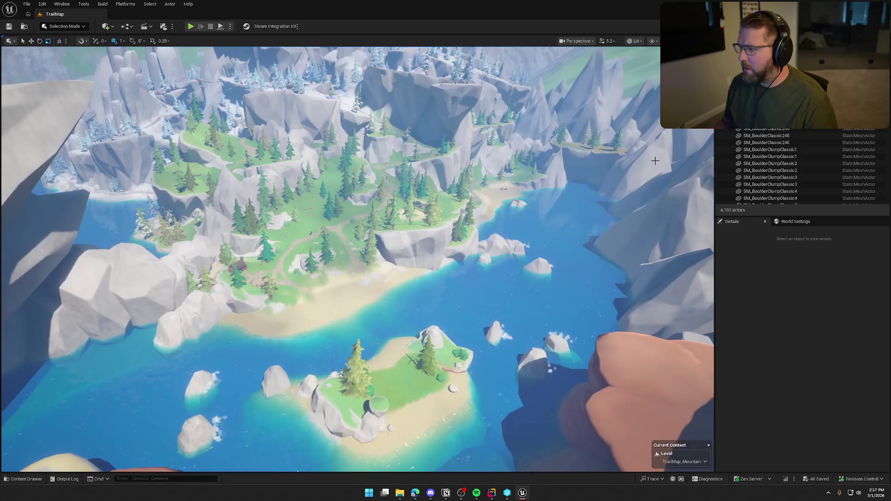
key("w")
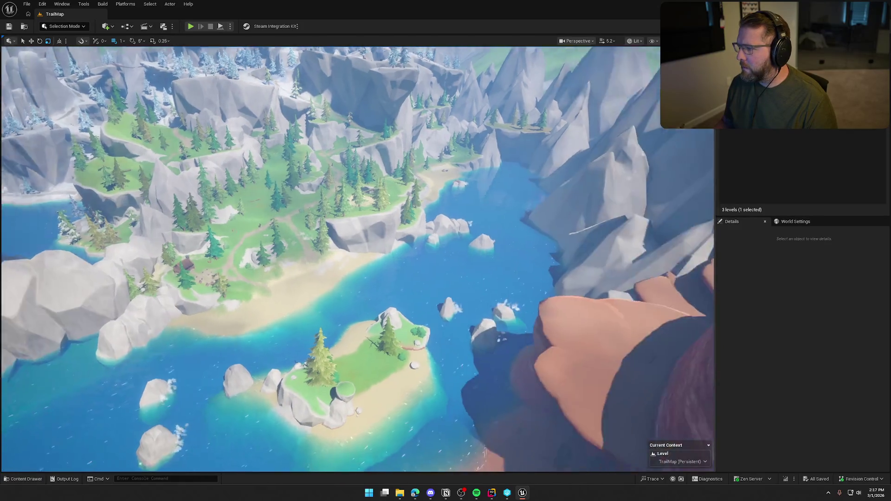
key("w")
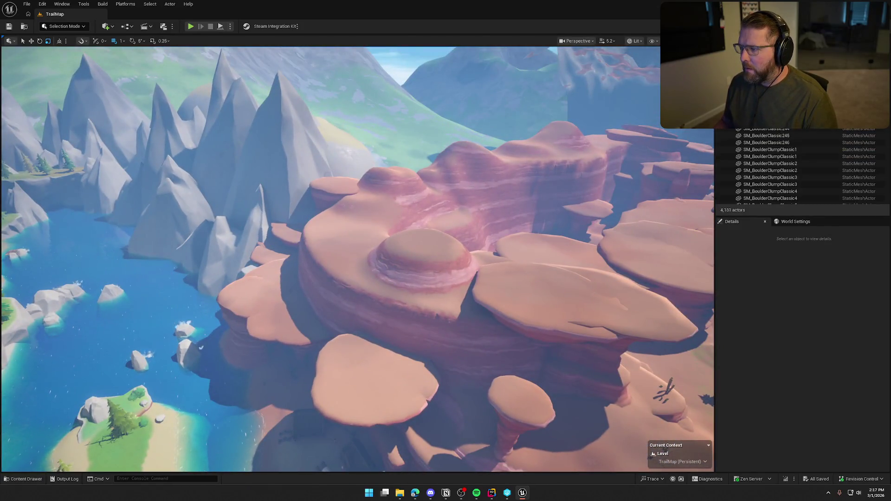
key("w")
key("s")
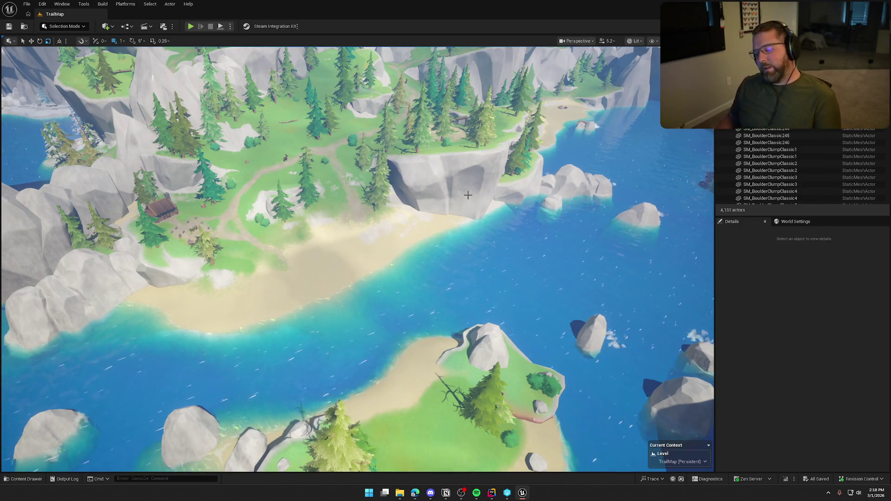
key("1")
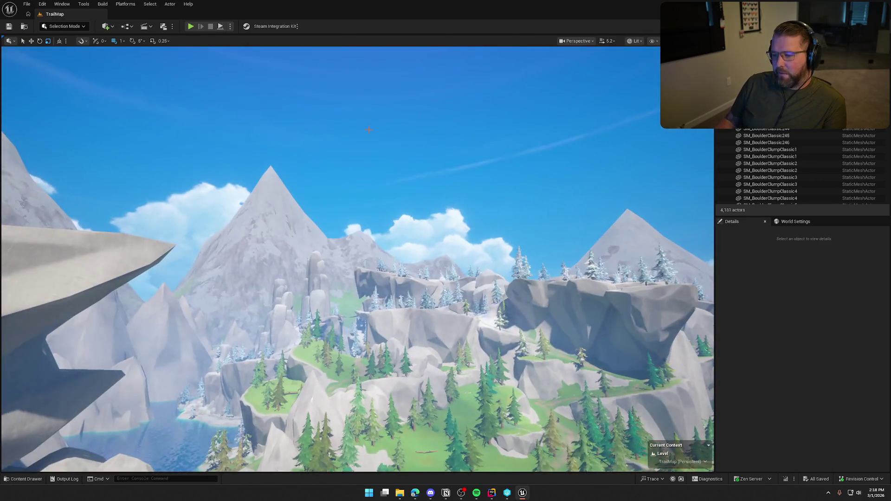
- Select BP_StylizedSky and focus the view on it to show its day/night settings
left_click(759, 143)
key("f")
scroll(358, 260, "up", 2)
key("s")
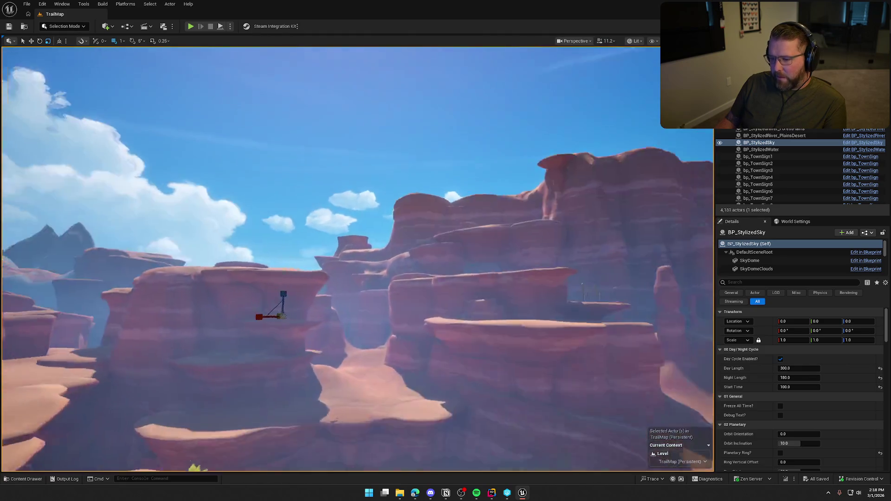
- Fly over the desert canyon along the river shoreline, then deselect BP_StylizedSky
scroll(357, 260, "up", 2)
scroll(357, 260, "up", 6)
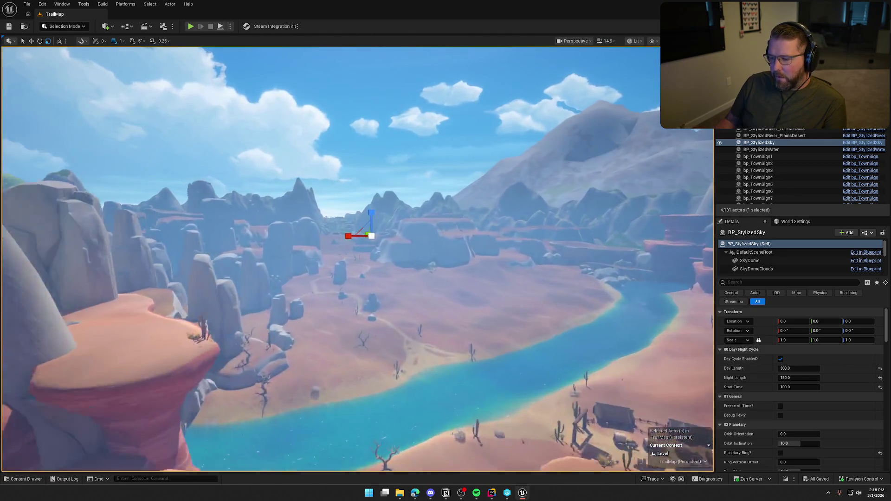
mouse_move(358, 260)
left_mouse_down()
mouse_move(357, 297)
mouse_move(357, 251)
mouse_move(372, 236)
mouse_move(362, 269)
left_mouse_up()
mouse_move(404, 288)
left_mouse_down()
mouse_move(395, 274)
mouse_move(400, 283)
left_mouse_up()
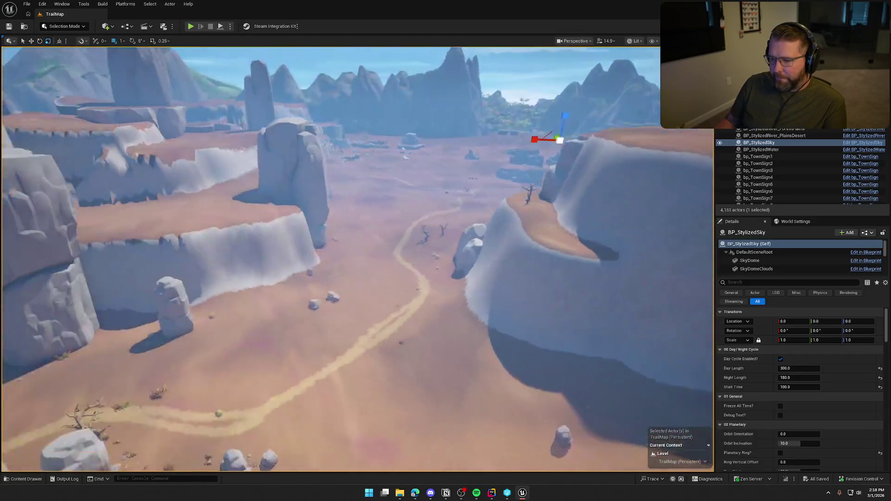
key("Escape")
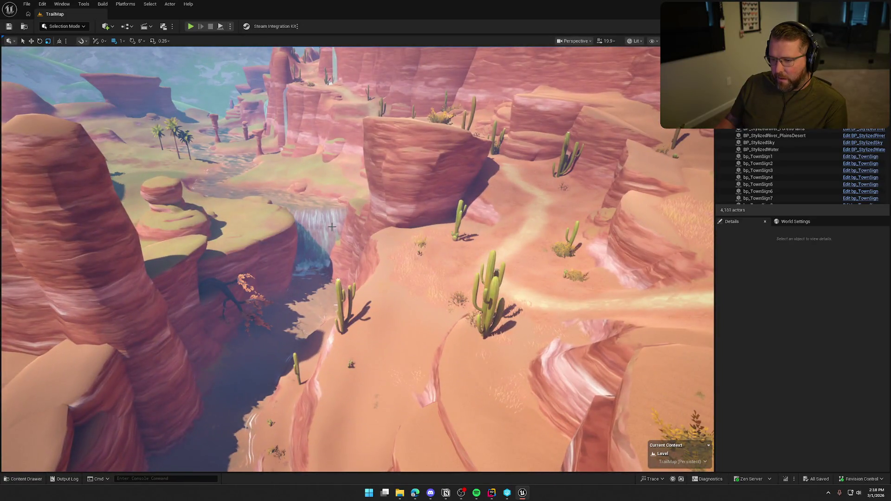
- Select the SM_Waterfall10 waterfall and open its SM_Waterfall6 mesh in the Static Mesh Editor
left_click(319, 237)
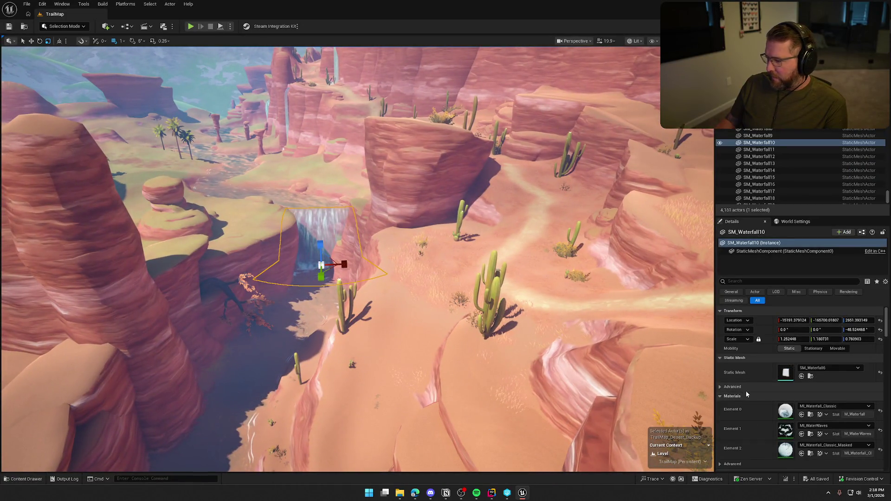
scroll(749, 420, "down", 2)
scroll(759, 438, "up", 2)
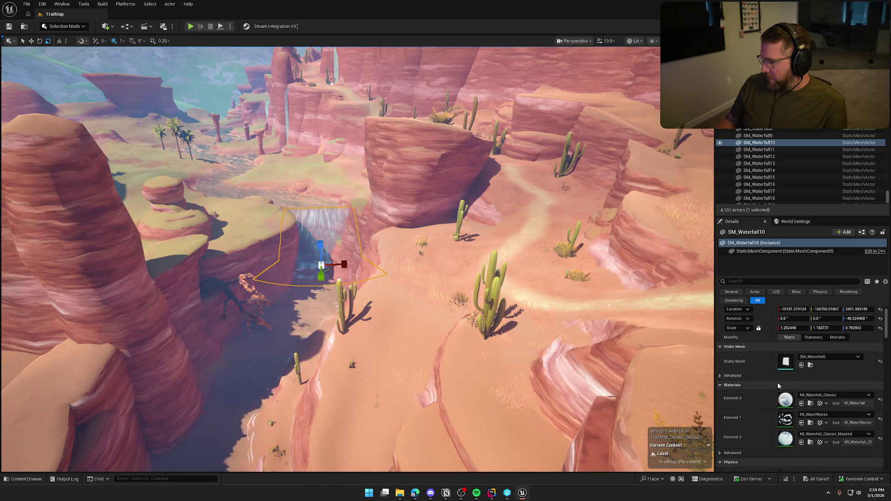
double_click(786, 361)
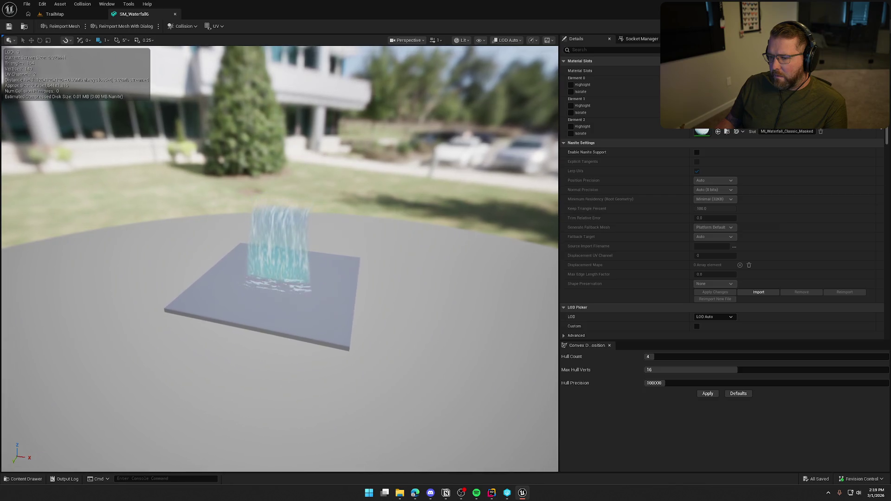
- Review SM_Waterfall6's LOD Advanced, collision and navigation settings, then close its mesh editor
left_click_drag(463, 191, 464, 228)
scroll(673, 232, "down", 5)
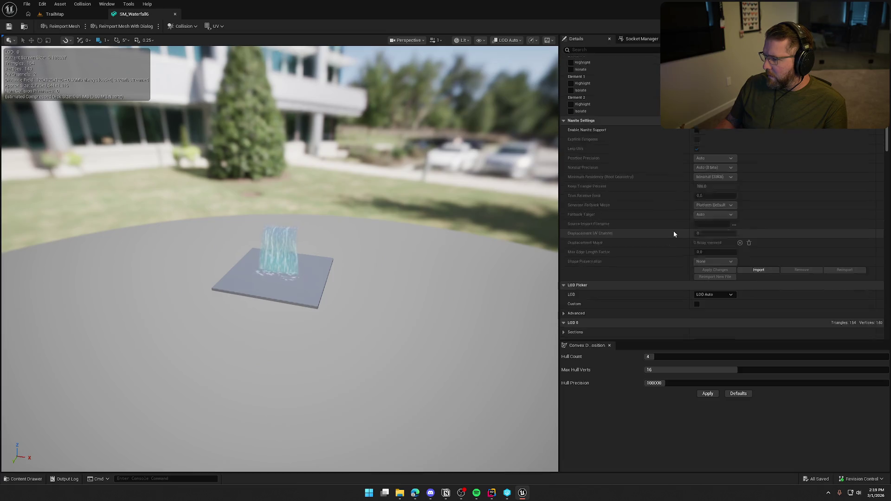
left_click(564, 202)
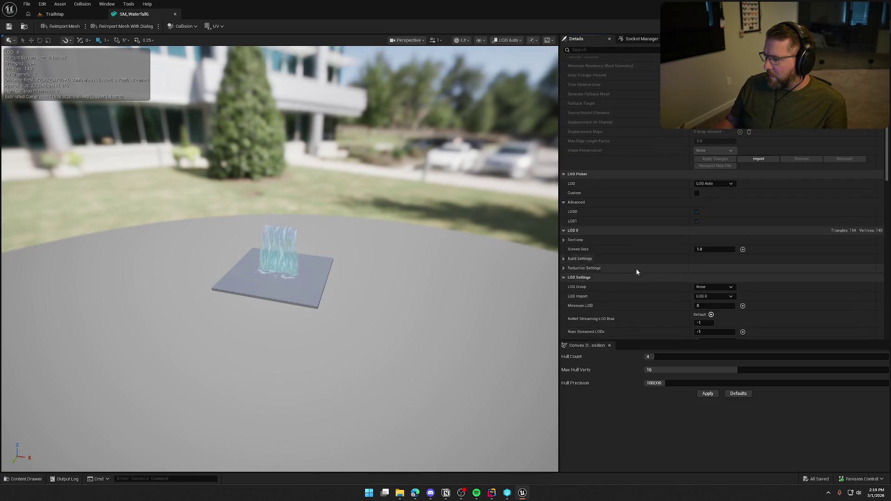
scroll(624, 261, "down", 1)
scroll(624, 261, "down", 2)
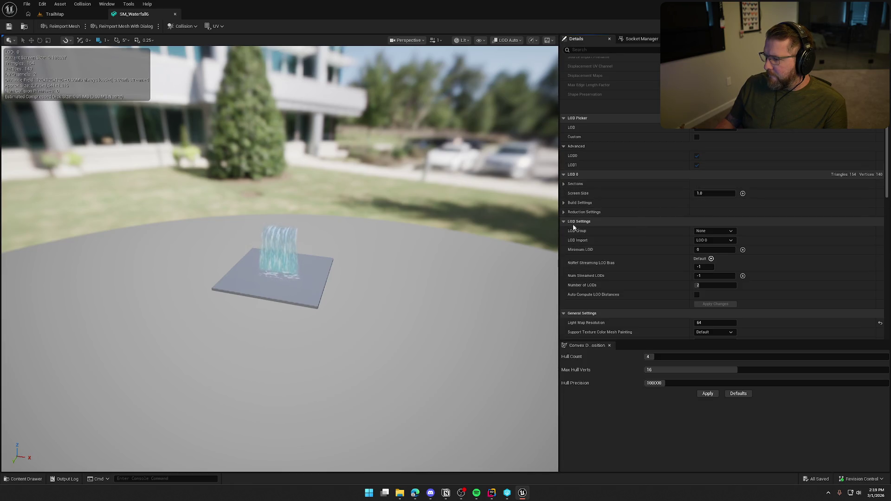
scroll(634, 232, "down", 6)
scroll(635, 233, "down", 10)
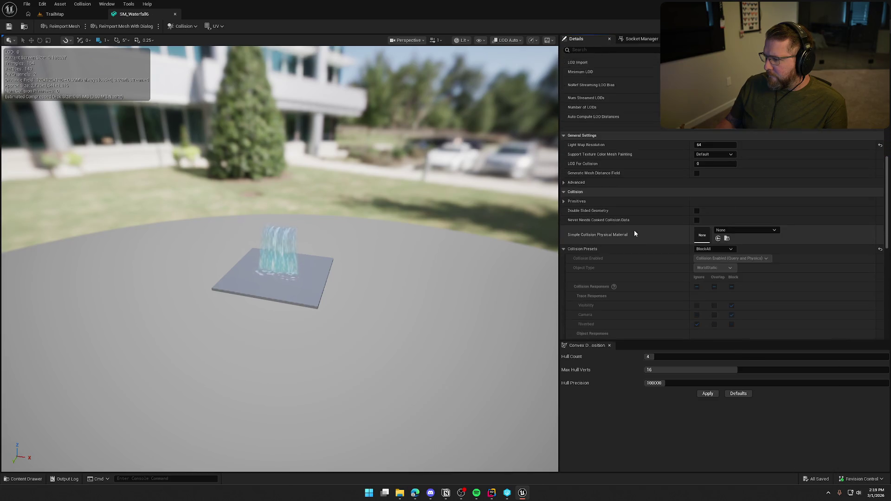
scroll(635, 232, "down", 5)
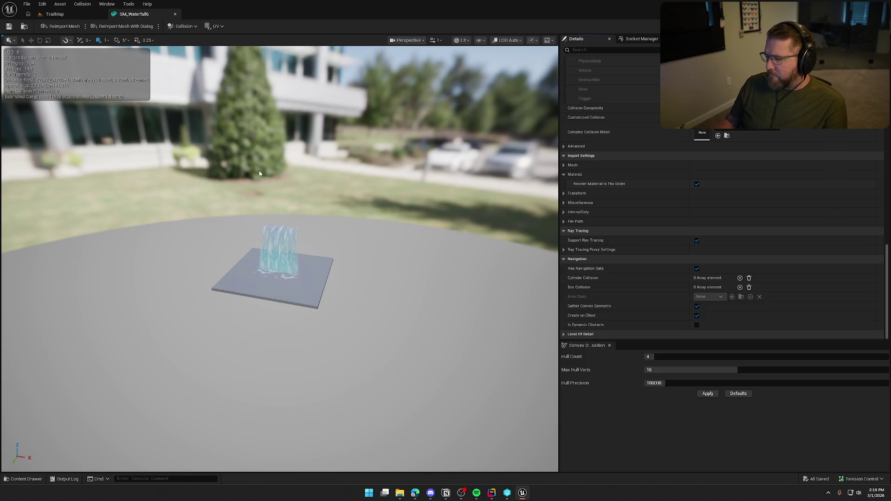
left_click(159, 14)
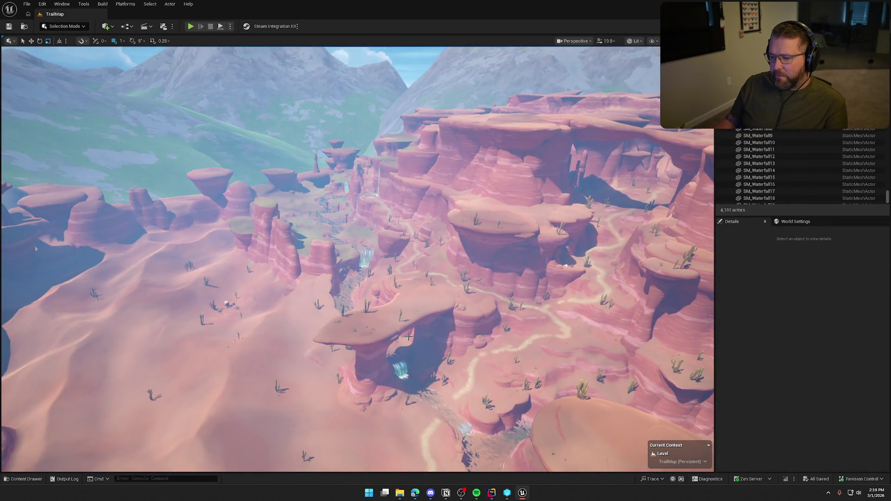
- Select SM_Waterfall10, look through its Physics details, then deselect it
scroll(374, 263, "down", 5)
scroll(357, 260, "up", 10)
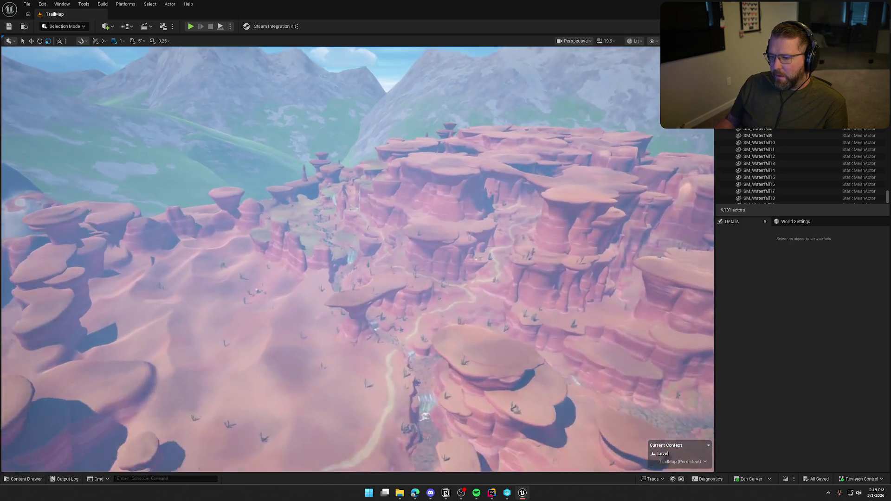
scroll(357, 260, "down", 5)
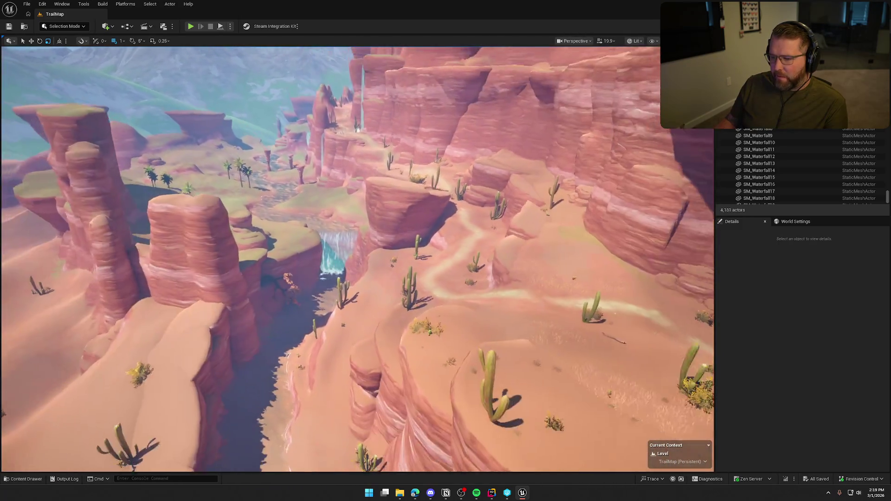
scroll(357, 260, "up", 1)
left_click(338, 258)
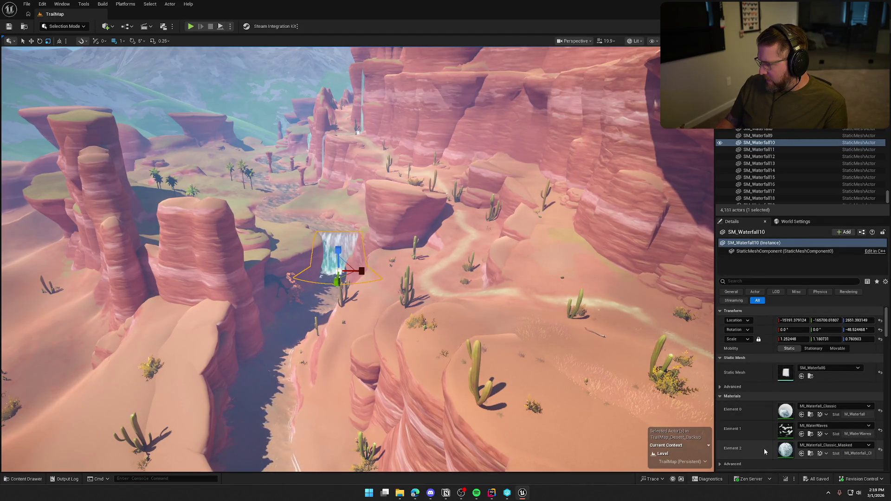
scroll(764, 447, "down", 4)
scroll(764, 448, "down", 10)
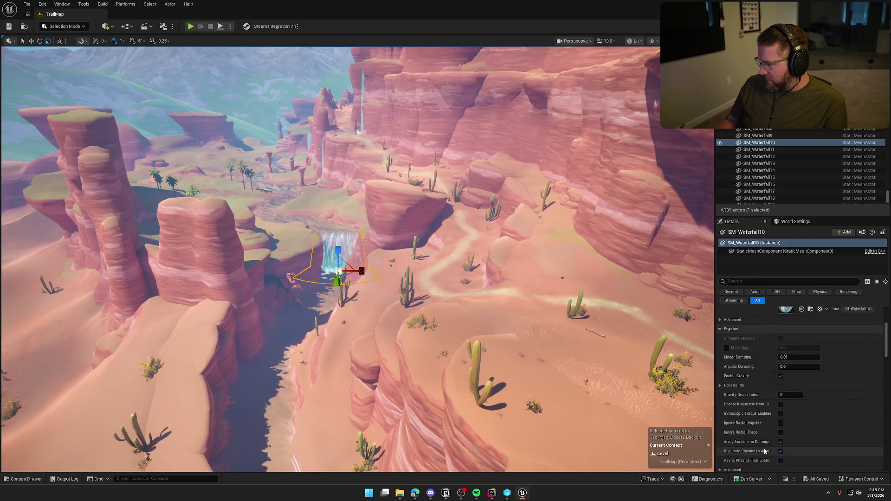
scroll(765, 450, "up", 3)
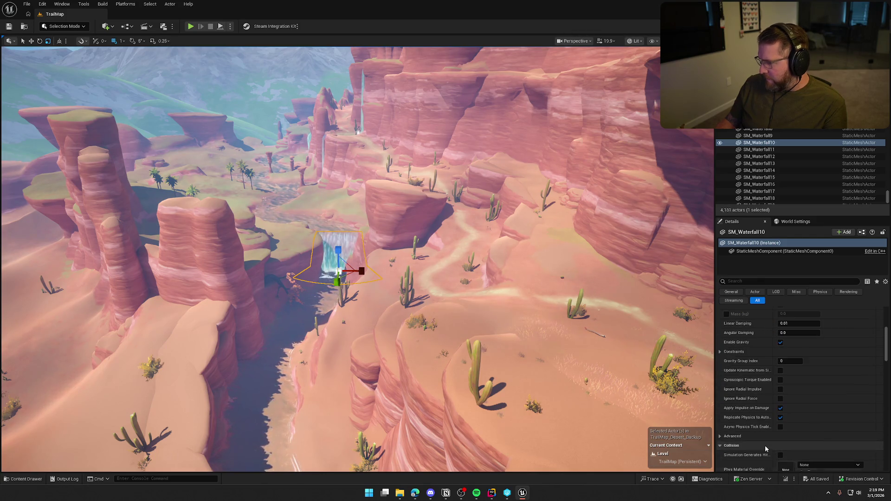
key("Escape")
- Select the DesertWeatherZone actor and open its BP_WeatherZone blueprint for editing
mouse_move(430, 262)
left_mouse_down()
mouse_move(429, 251)
mouse_move(430, 262)
left_mouse_up()
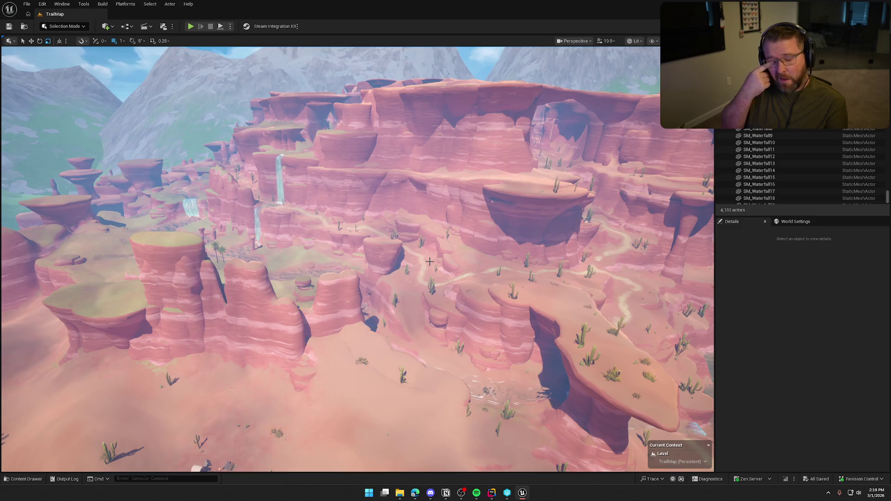
mouse_move(430, 262)
left_mouse_down()
mouse_move(430, 251)
mouse_move(429, 269)
left_mouse_up()
left_click_drag(354, 217, 354, 218)
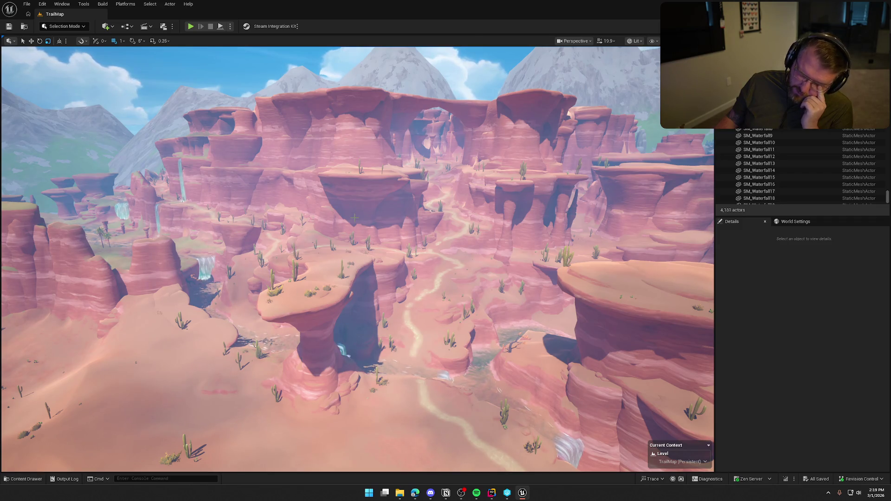
left_click_drag(354, 218, 355, 218)
left_click(354, 218)
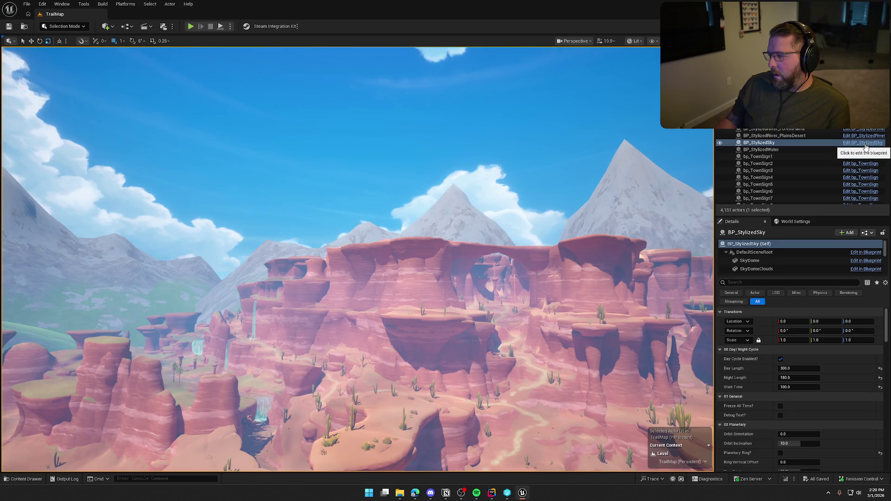
key("g")
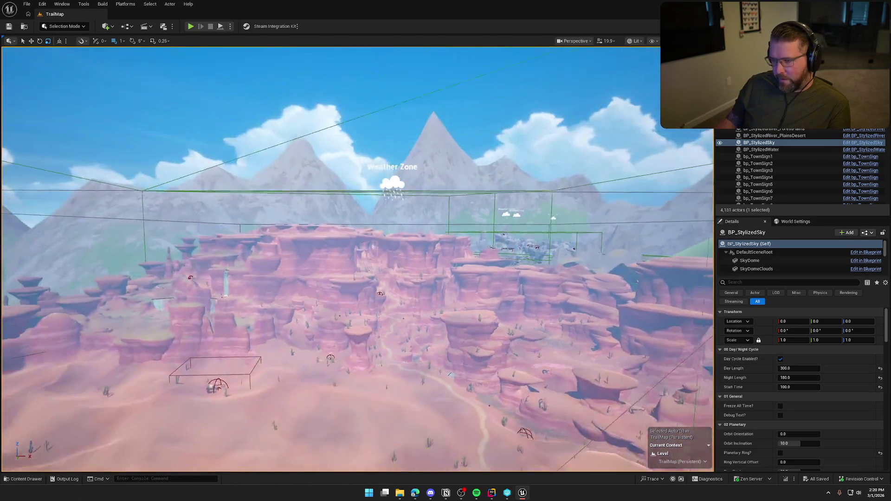
left_click(392, 186)
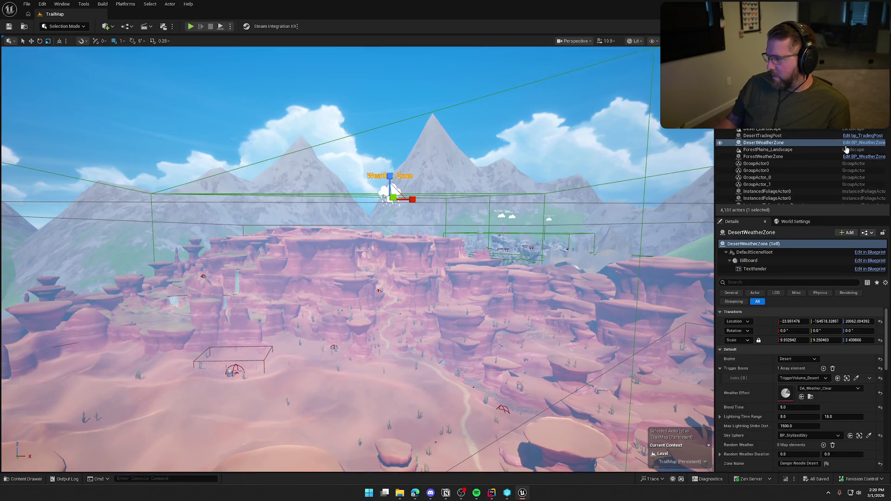
left_click(850, 143)
scroll(426, 276, "down", 5)
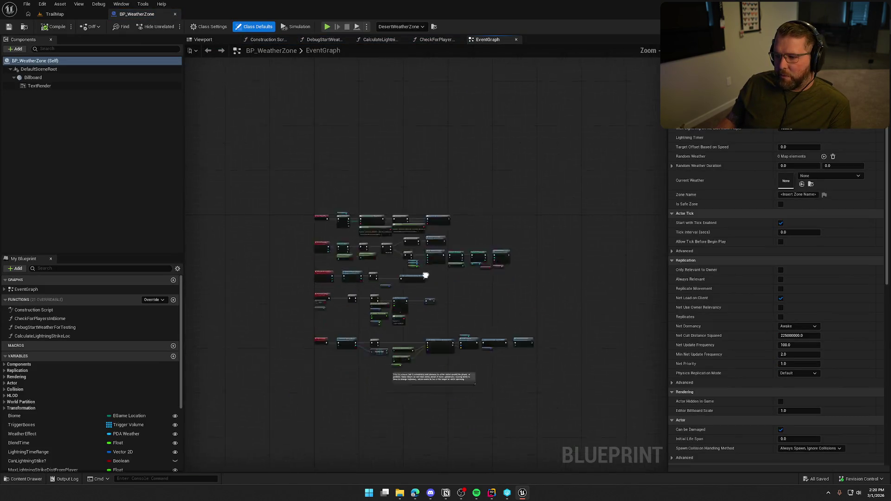
- Find all Biome references by name, trace them to StartLightningTimer and open CheckForPlayersInBiome
scroll(425, 276, "up", 8)
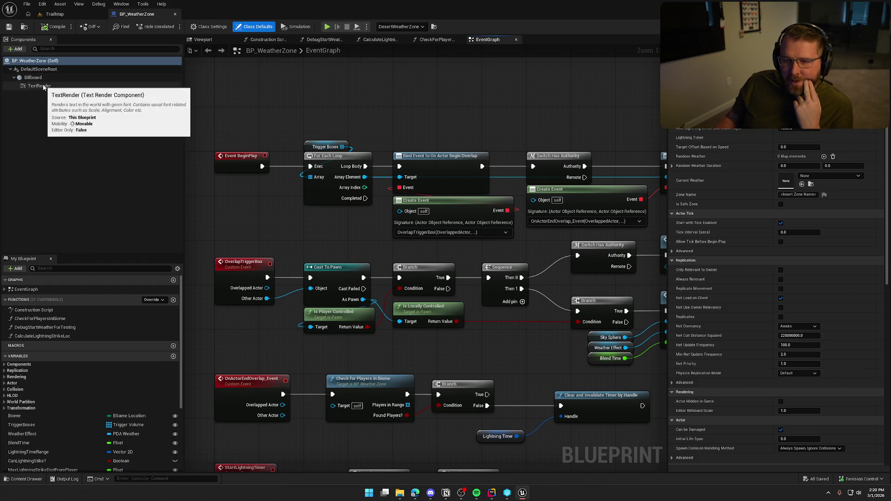
left_click_drag(281, 233, 265, 185)
scroll(92, 384, "down", 2)
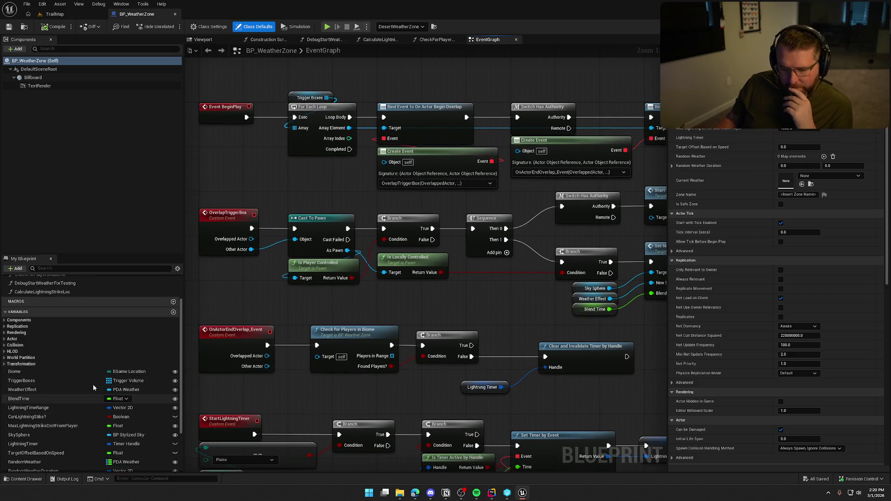
scroll(92, 385, "down", 3)
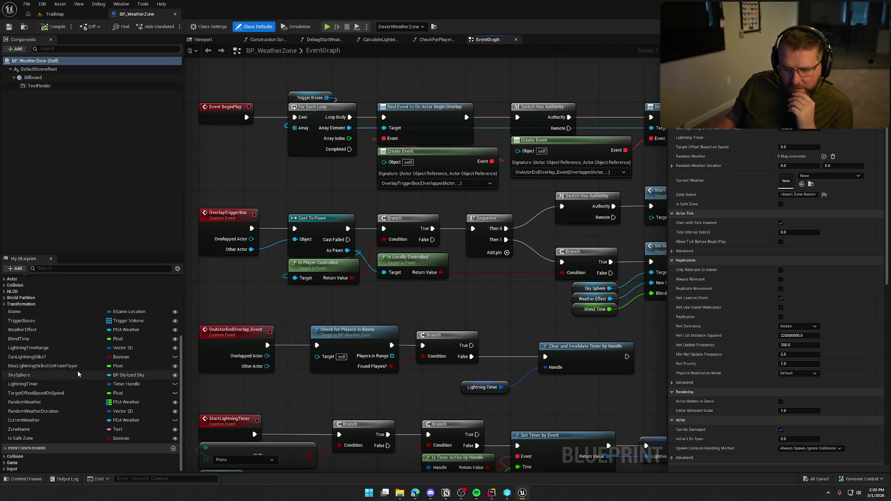
left_click(30, 314)
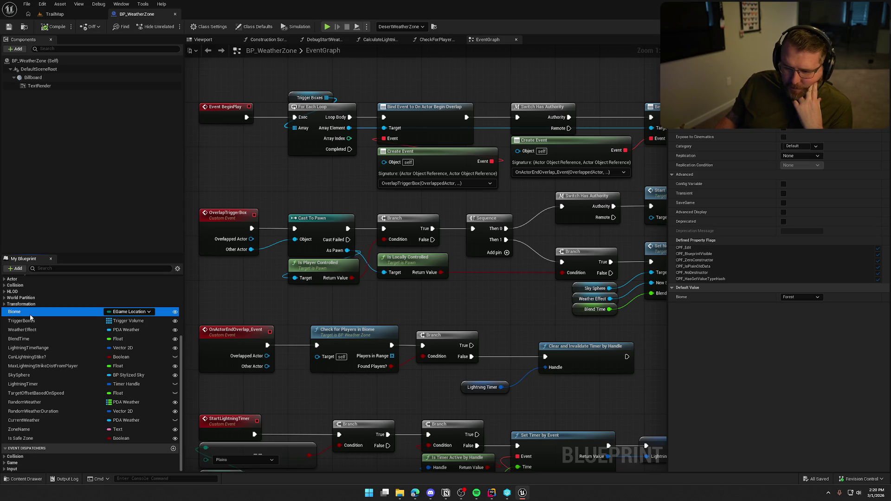
right_click(30, 314)
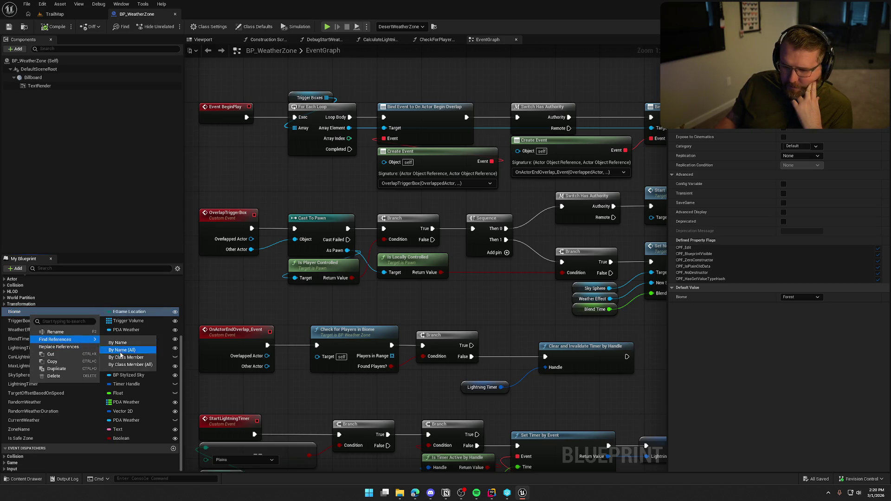
left_click(129, 365)
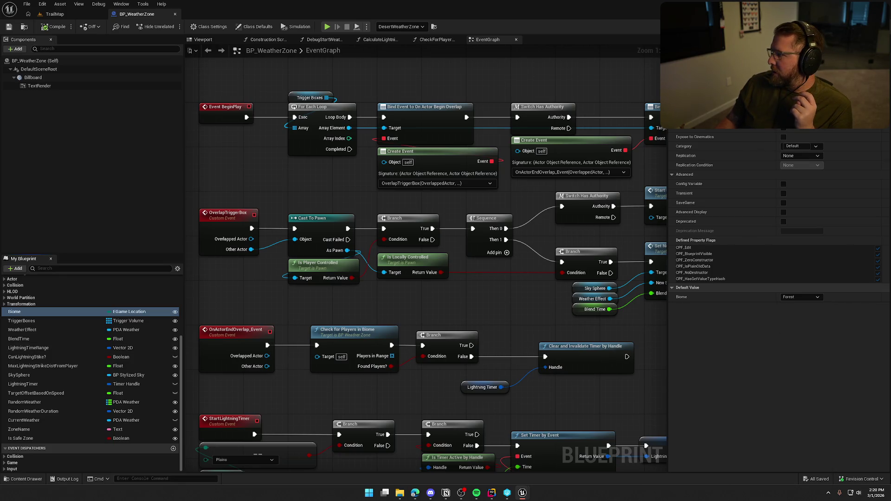
mouse_move(392, 499)
left_mouse_down()
mouse_move(596, 329)
mouse_move(360, 289)
mouse_move(341, 265)
left_mouse_up()
double_click(345, 363)
- Pan through CheckForPlayersInBiome's Branch, For Each Loop and AddUnique nodes, then close it and CalculateLightning
mouse_move(420, 302)
left_mouse_down()
mouse_move(322, 298)
mouse_move(298, 219)
mouse_move(341, 230)
left_mouse_up()
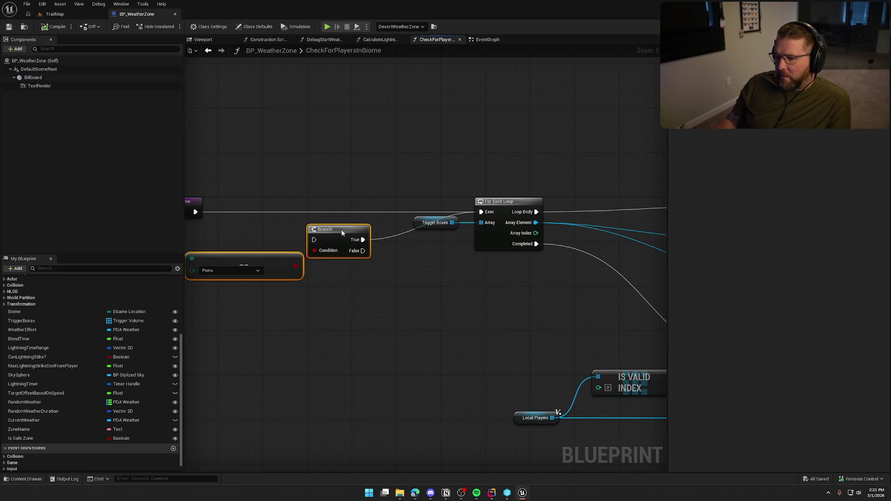
left_click(412, 302)
mouse_move(433, 310)
left_mouse_down()
mouse_move(577, 298)
mouse_move(398, 295)
mouse_move(220, 268)
left_mouse_up()
mouse_move(274, 272)
left_mouse_down()
mouse_move(340, 269)
mouse_move(347, 307)
mouse_move(279, 288)
mouse_move(250, 297)
left_mouse_up()
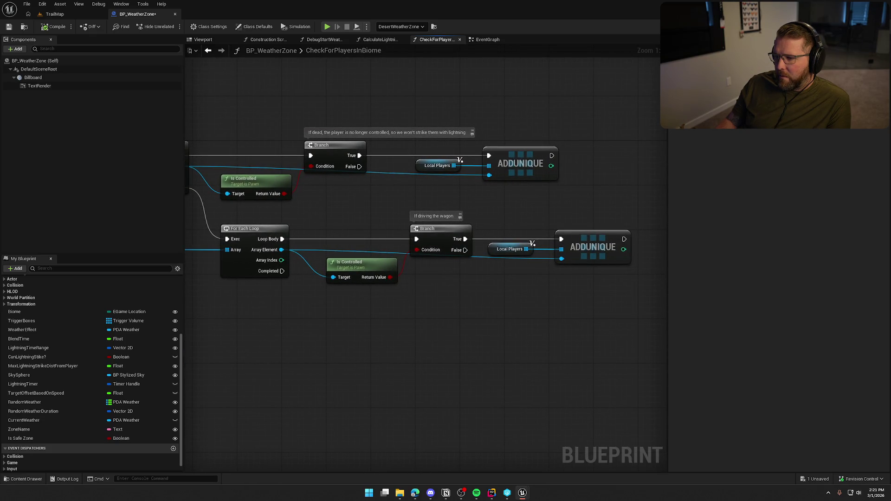
mouse_move(250, 297)
left_mouse_down()
mouse_move(327, 306)
mouse_move(301, 246)
mouse_move(445, 253)
mouse_move(655, 288)
mouse_move(474, 296)
left_mouse_up()
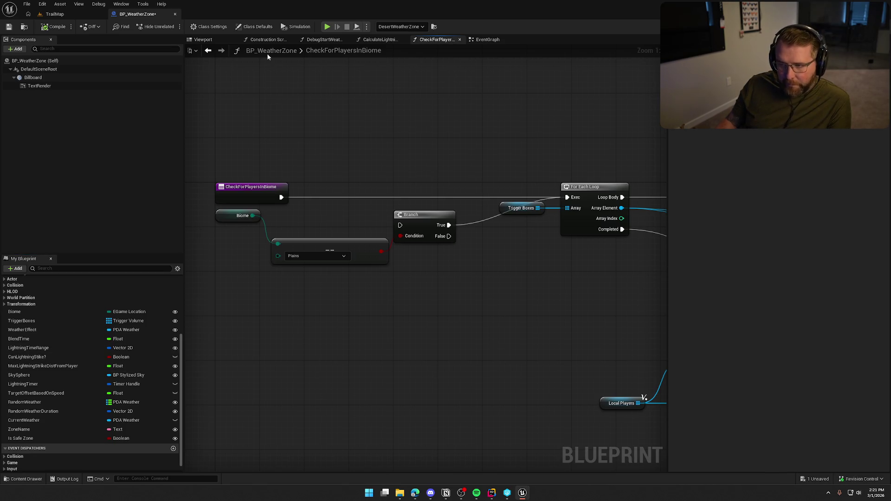
middle_click(428, 41)
middle_click(384, 41)
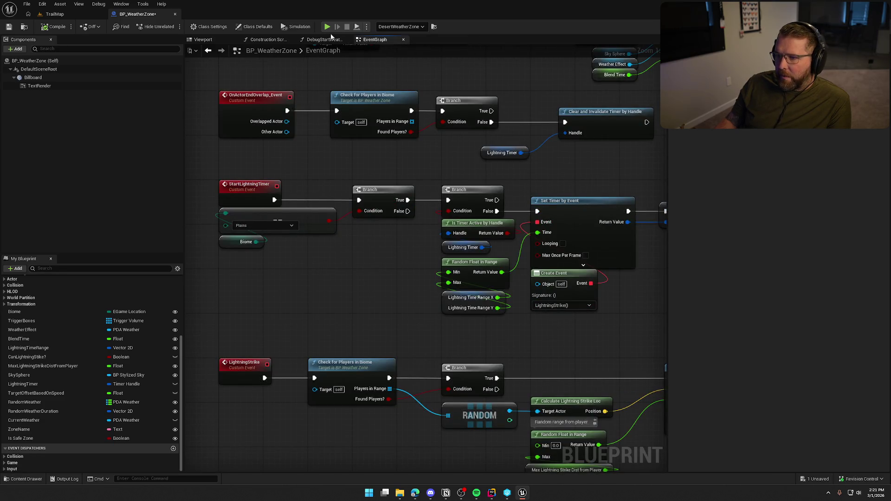
- Close the debug weather function and check the lightning variables, including the 1500 strike distance
middle_click(318, 41)
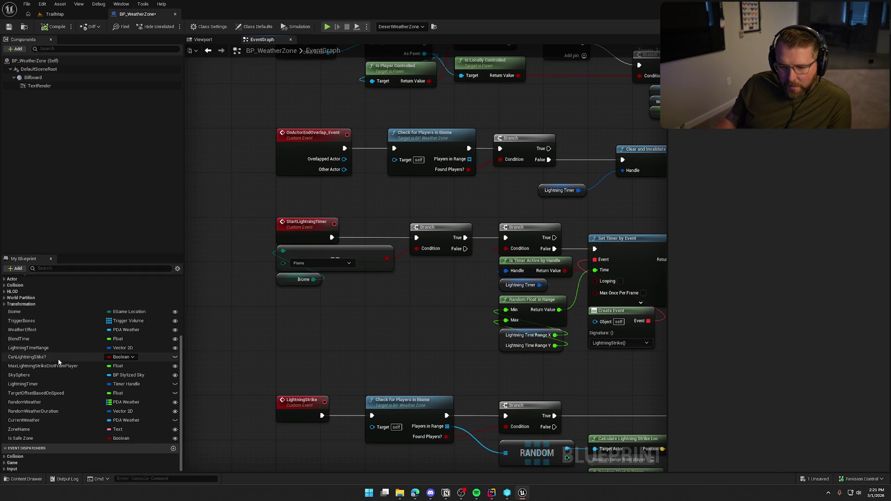
left_click(56, 361)
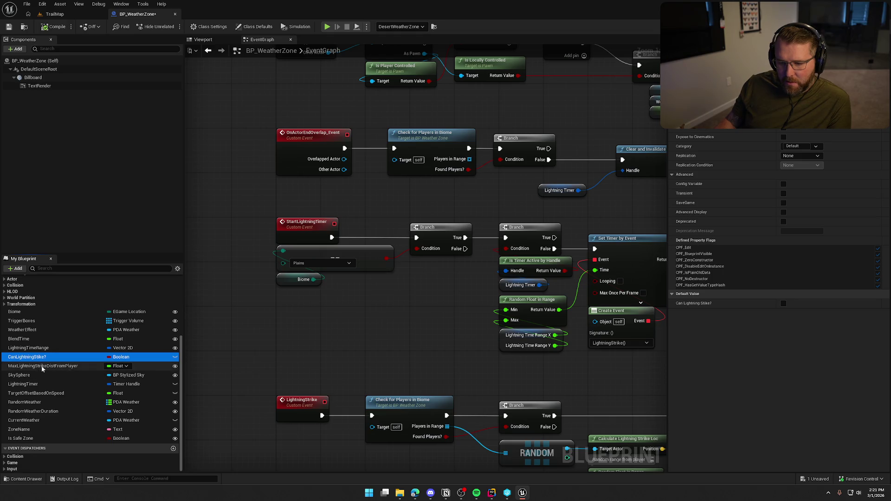
left_click(42, 367)
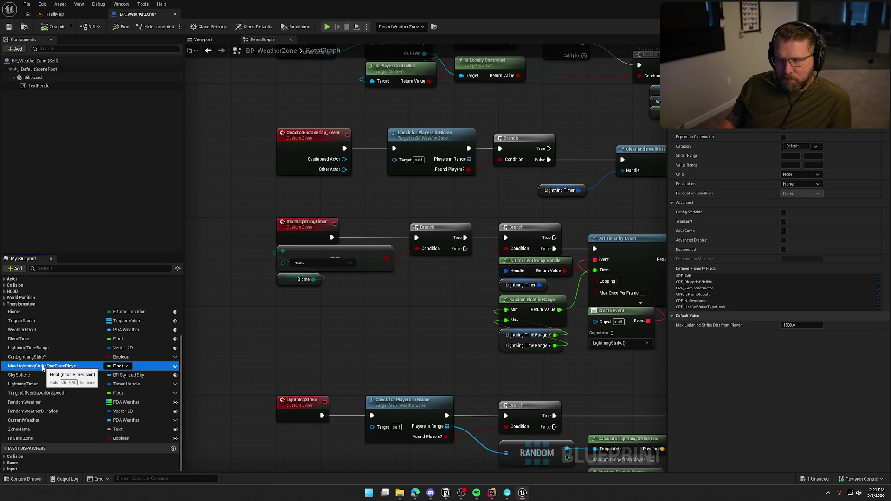
left_click(41, 376)
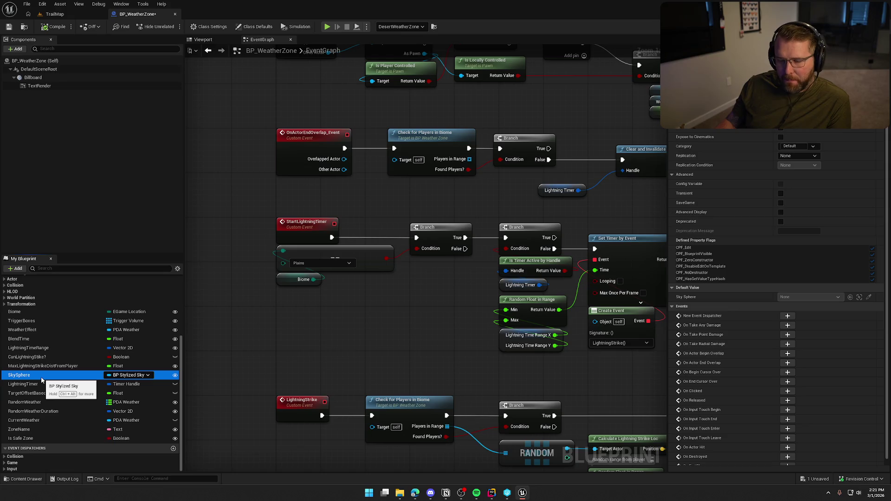
left_click(48, 385)
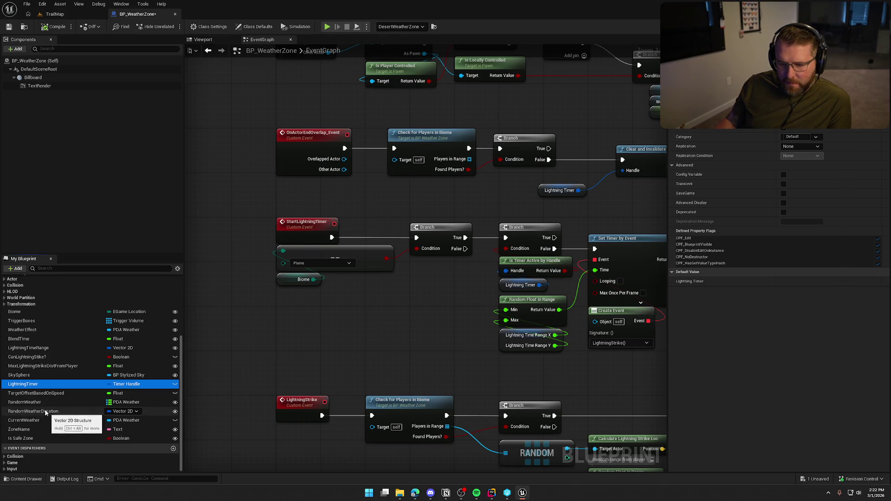
- Check the Is Safe Zone and ZoneName defaults, then bring Event BeginPlay into view
left_click(44, 439)
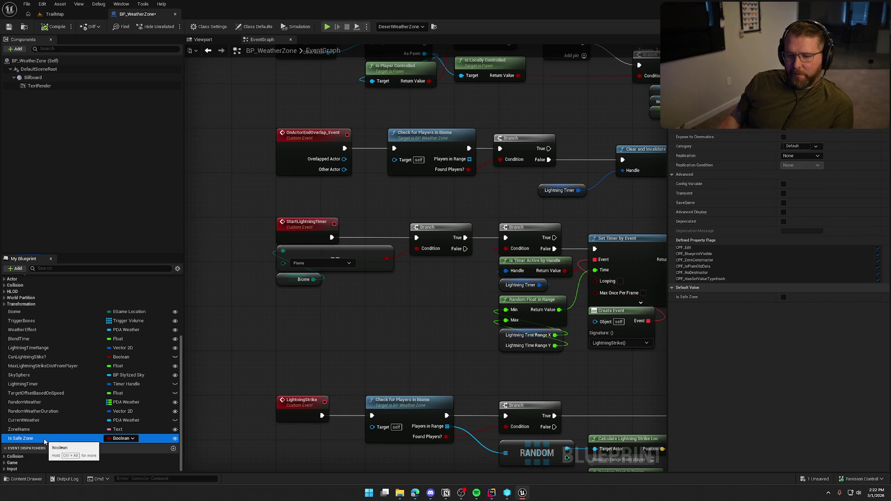
left_click(20, 429)
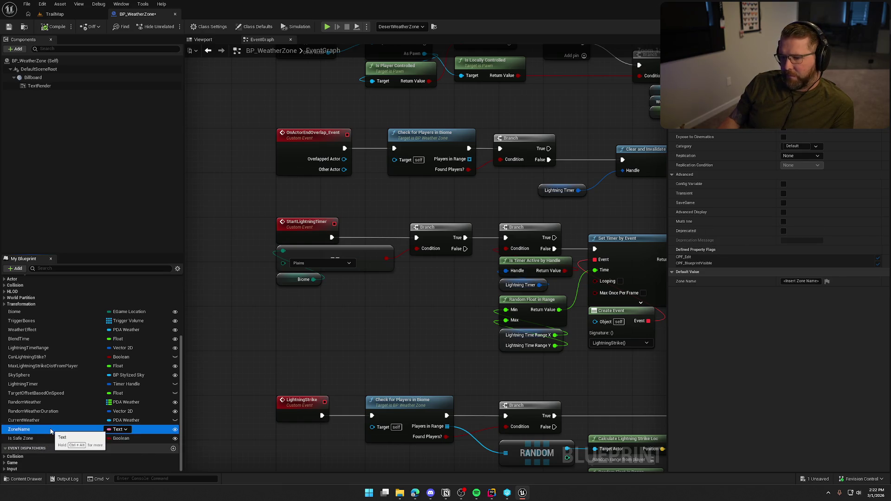
left_click(218, 349)
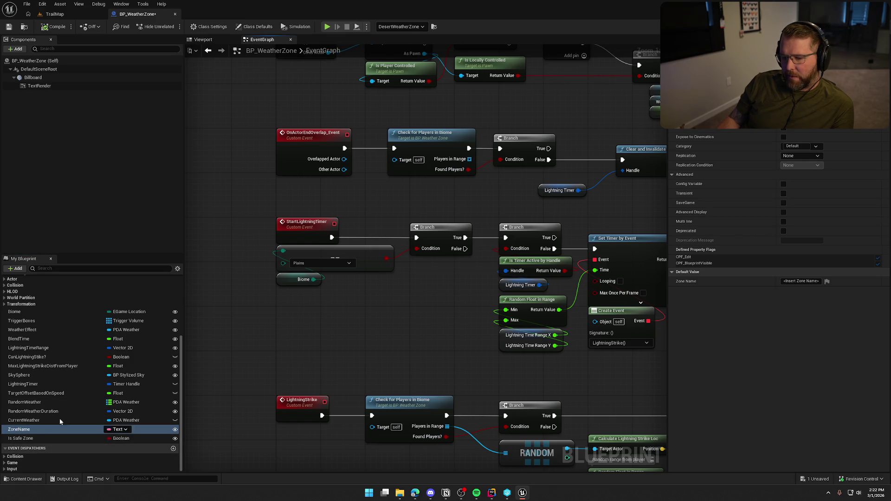
left_click_drag(252, 57, 339, 322)
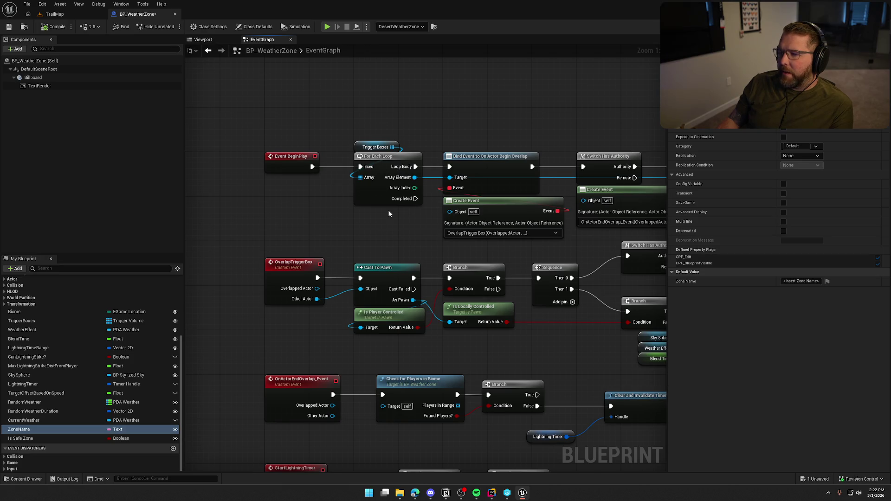
left_click_drag(389, 214, 293, 254)
mouse_move(340, 233)
left_mouse_down()
mouse_move(285, 132)
mouse_move(325, 195)
left_mouse_up()
mouse_move(590, 198)
left_mouse_down()
mouse_move(321, 123)
mouse_move(358, 117)
mouse_move(318, 183)
mouse_move(352, 156)
mouse_move(341, 154)
left_mouse_up()
left_click(364, 108)
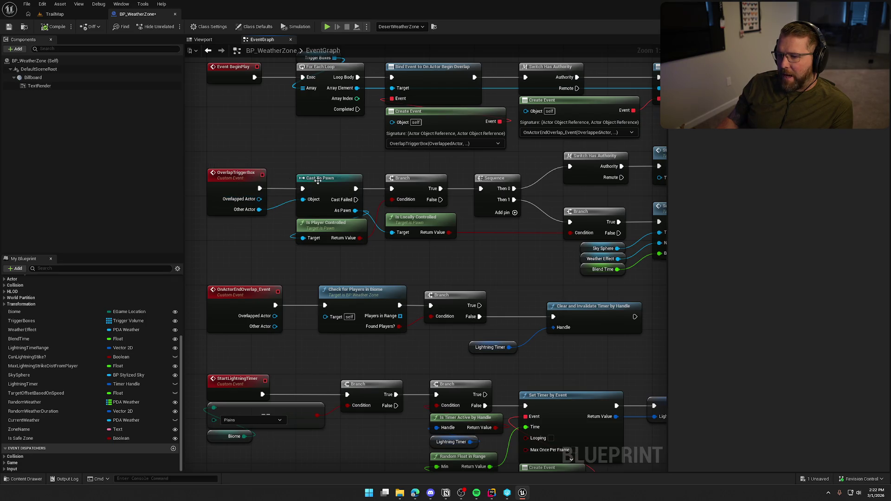
left_click_drag(325, 251, 281, 251)
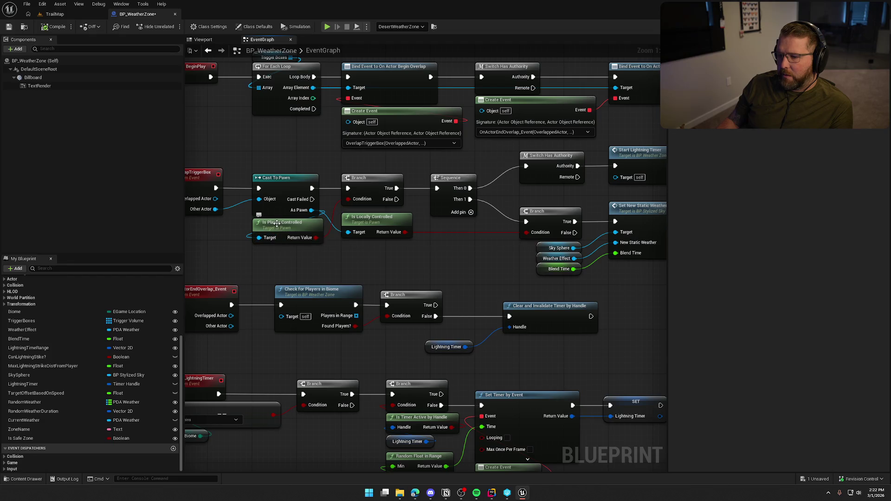
left_click_drag(421, 258, 353, 252)
mouse_move(281, 227)
left_mouse_down()
mouse_move(247, 228)
mouse_move(246, 205)
left_mouse_up()
left_click(523, 155)
mouse_move(327, 258)
left_mouse_down()
mouse_move(416, 248)
mouse_move(372, 231)
mouse_move(361, 212)
mouse_move(255, 211)
left_mouse_up()
left_click_drag(408, 240, 265, 174)
- Pan along the zone-entry chain past Enter New Zone to the end-overlap timer nodes
left_click(409, 247)
left_click_drag(409, 247, 294, 246)
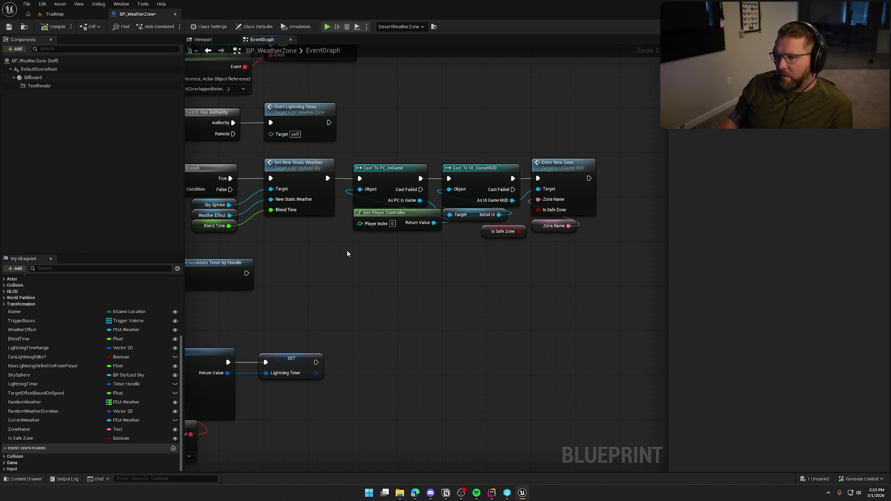
left_click_drag(313, 240, 405, 229)
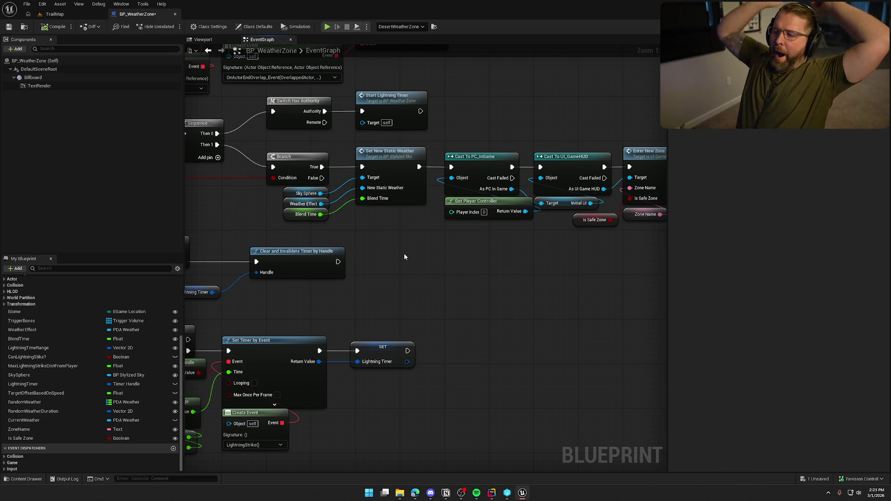
left_click_drag(404, 254, 394, 247)
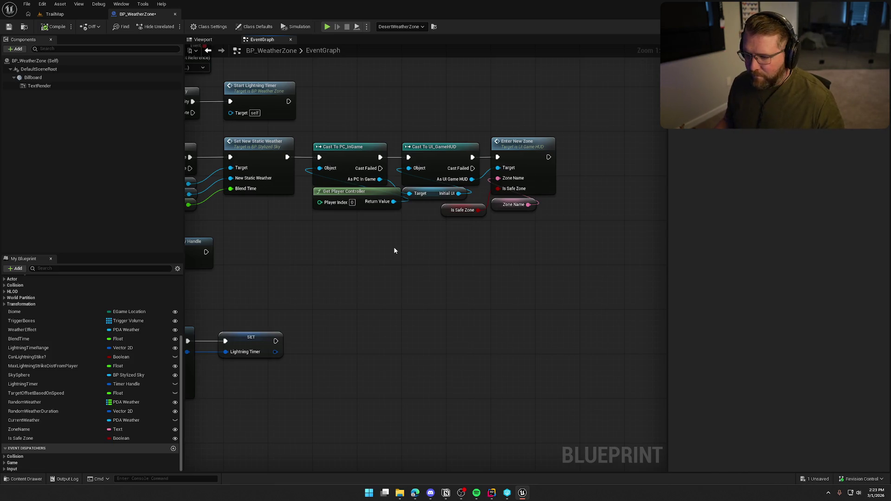
left_click_drag(310, 132, 422, 214)
left_click(351, 275)
mouse_move(351, 275)
left_mouse_down()
mouse_move(629, 253)
mouse_move(590, 255)
left_mouse_up()
- Align the Lightning Timer getter and Clear and Invalidate Timer neatly beside the Branch
mouse_move(411, 239)
left_mouse_down()
mouse_move(501, 255)
mouse_move(487, 236)
left_mouse_up()
left_click(522, 208, "ctrl")
left_click_drag(522, 207, 494, 207)
mouse_move(439, 252)
left_mouse_down()
mouse_move(548, 236)
mouse_move(441, 160)
mouse_move(513, 175)
left_mouse_up()
left_click(436, 157)
left_click(479, 174)
mouse_move(617, 244)
left_mouse_down()
mouse_move(541, 176)
mouse_move(600, 183)
left_mouse_up()
left_click(528, 222)
left_click_drag(488, 225, 412, 215)
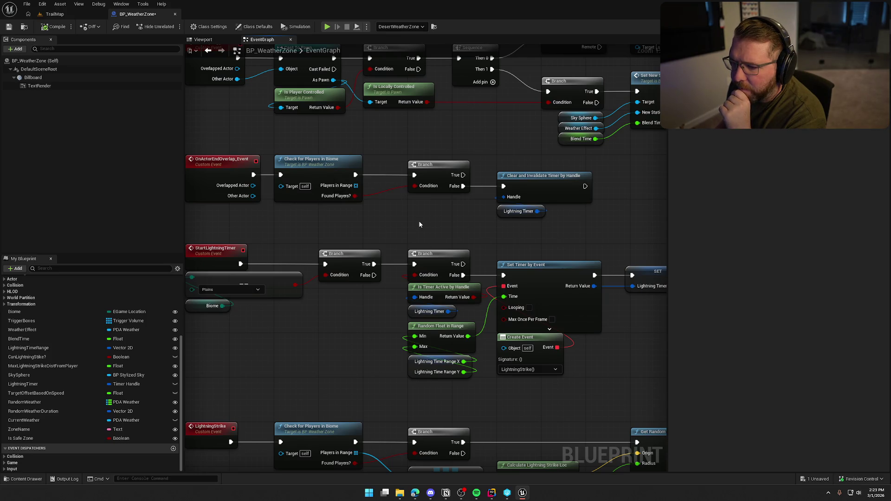
left_click_drag(411, 210, 394, 183)
double_click(335, 144)
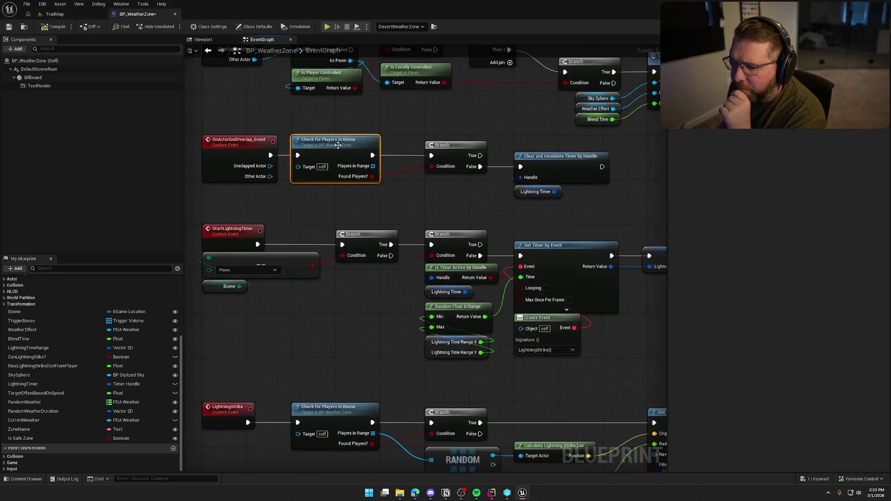
- Back in the EventGraph, select Clear and Invalidate Timer and the end-overlap event chain
scroll(271, 264, "up", 5)
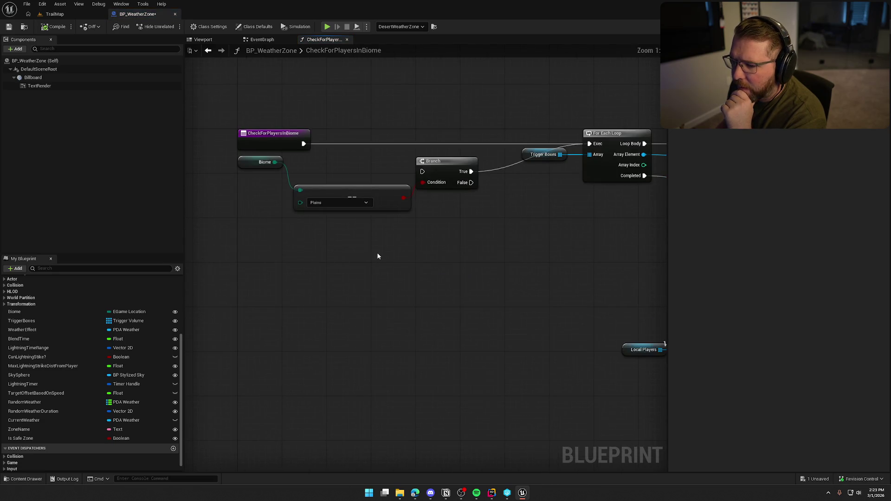
left_click(261, 40)
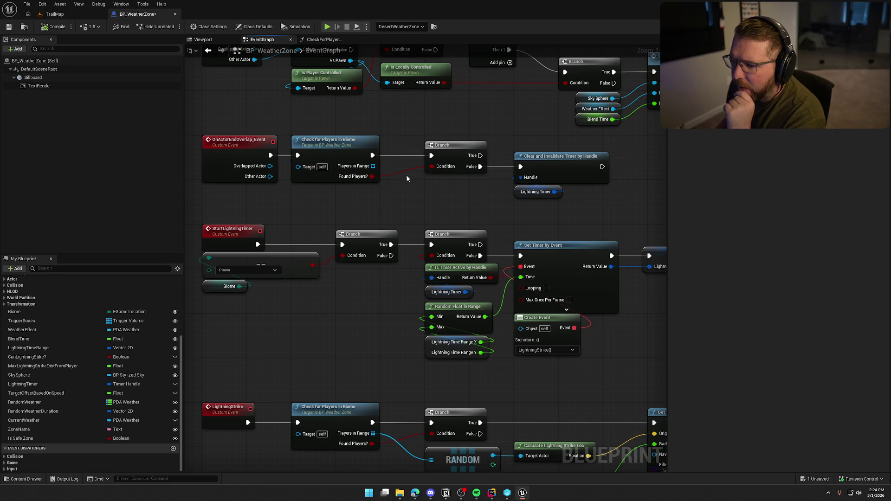
left_click_drag(584, 206, 497, 141)
left_click(502, 129)
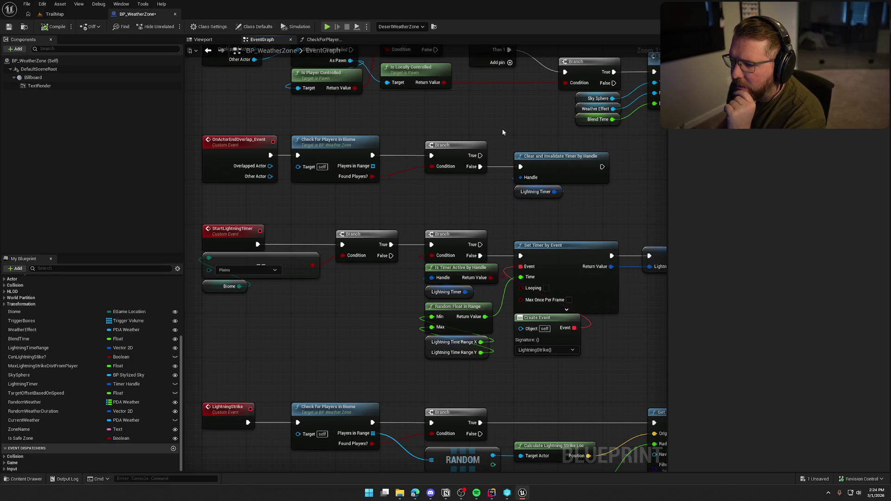
left_click_drag(554, 208, 204, 132)
- Delete the Biome, Equal and Branch nodes and move the loop chain beside the entry node
double_click(334, 144)
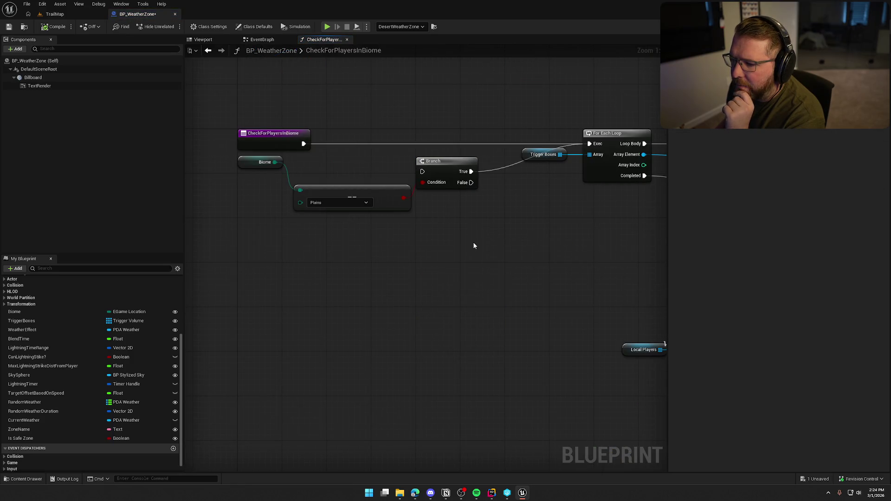
mouse_move(457, 225)
left_mouse_down()
mouse_move(506, 243)
mouse_move(397, 248)
mouse_move(537, 217)
left_mouse_up()
left_click_drag(425, 213, 267, 160)
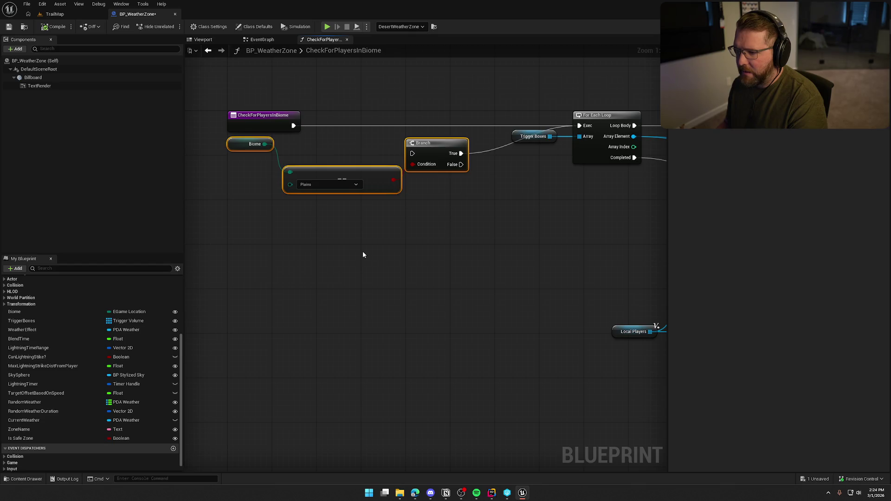
key("Delete")
scroll(418, 267, "down", 5)
left_click_drag(397, 190, 789, 367)
scroll(364, 314, "up", 6)
left_click_drag(589, 135, 332, 135)
left_click(259, 186)
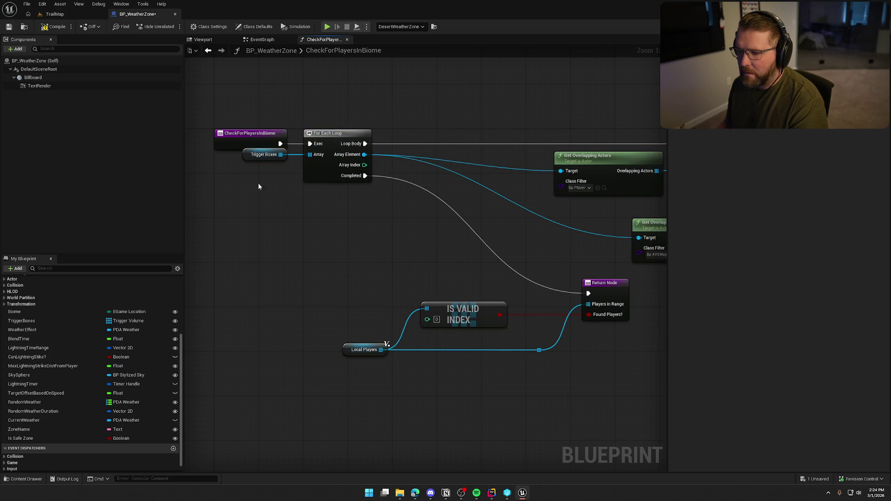
left_click_drag(249, 157, 248, 159)
left_click(268, 217)
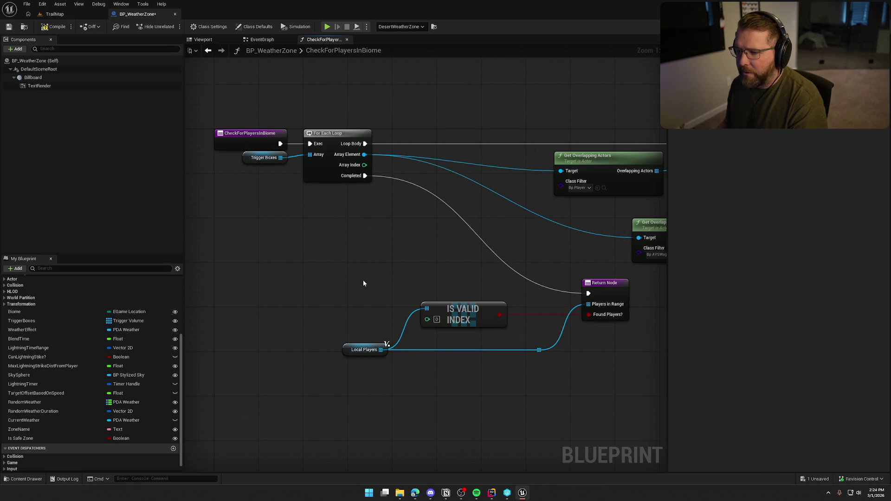
- Move IS VALID INDEX below Local Players, wire it to Players in Range, and delete the reroute point
mouse_move(403, 251)
left_mouse_down()
mouse_move(326, 243)
mouse_move(355, 241)
mouse_move(365, 265)
left_mouse_up()
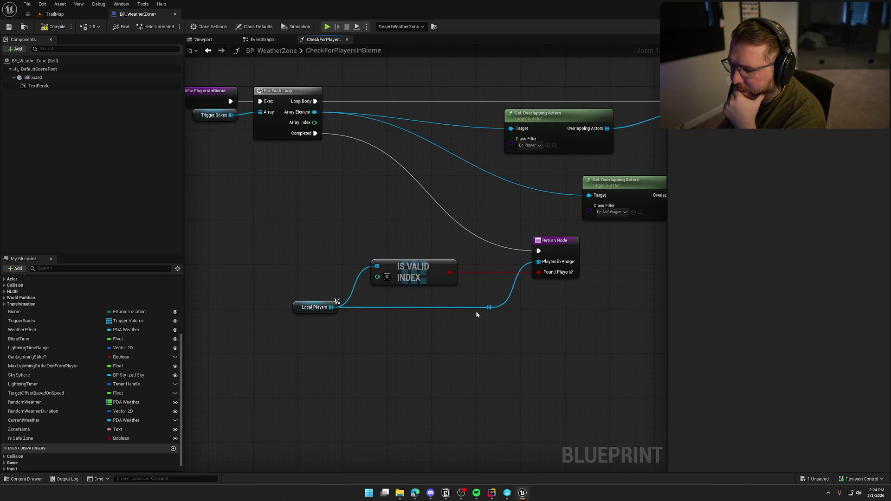
mouse_move(420, 270)
left_mouse_down()
mouse_move(392, 344)
mouse_move(391, 331)
left_mouse_up()
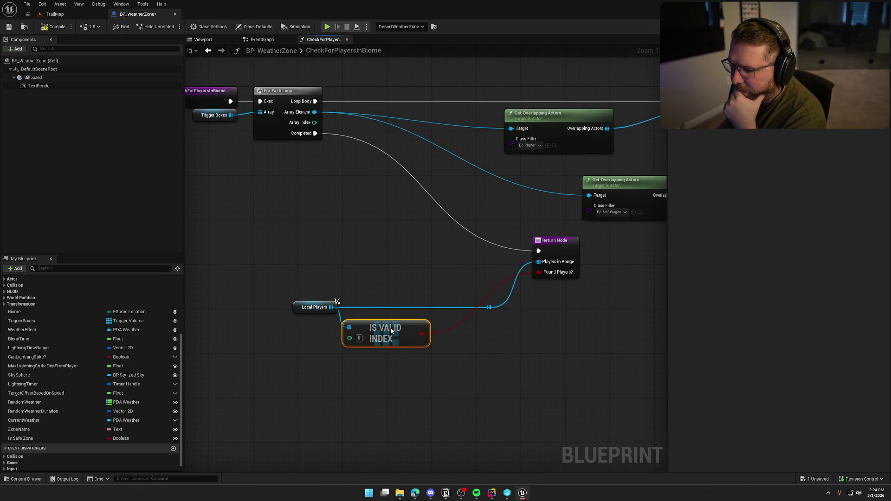
left_click_drag(337, 307, 539, 261)
left_click(489, 307)
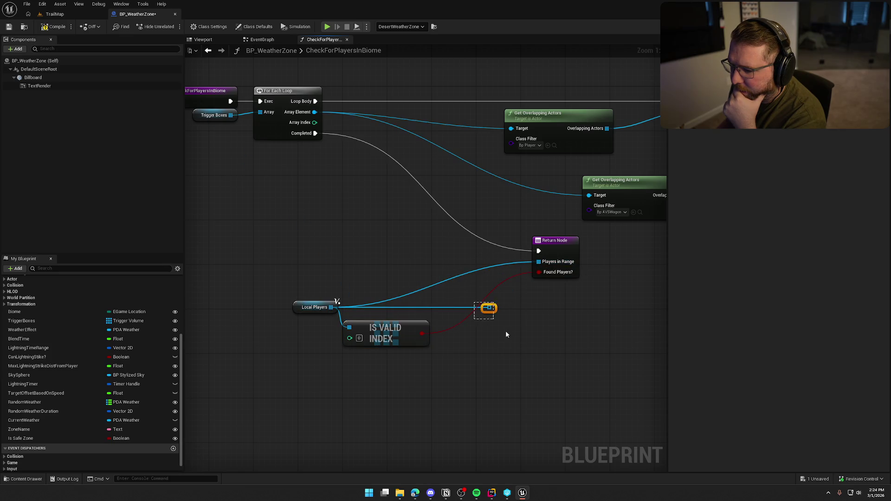
key("Delete")
- Line up Local Players and the Return Node beside the For Each Loop
mouse_move(312, 307)
left_mouse_down()
mouse_move(363, 310)
mouse_move(318, 269)
mouse_move(306, 199)
left_mouse_up()
left_click(396, 333, "ctrl")
left_click_drag(565, 250, 376, 173)
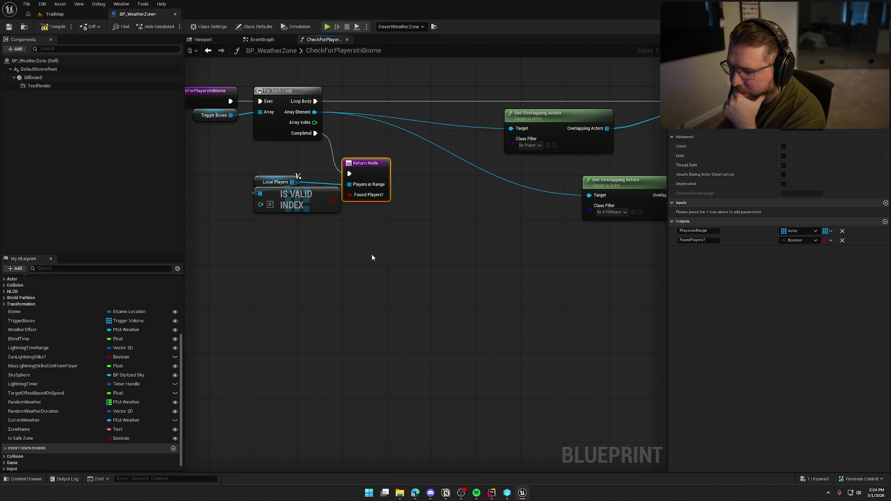
left_click_drag(369, 256, 408, 259)
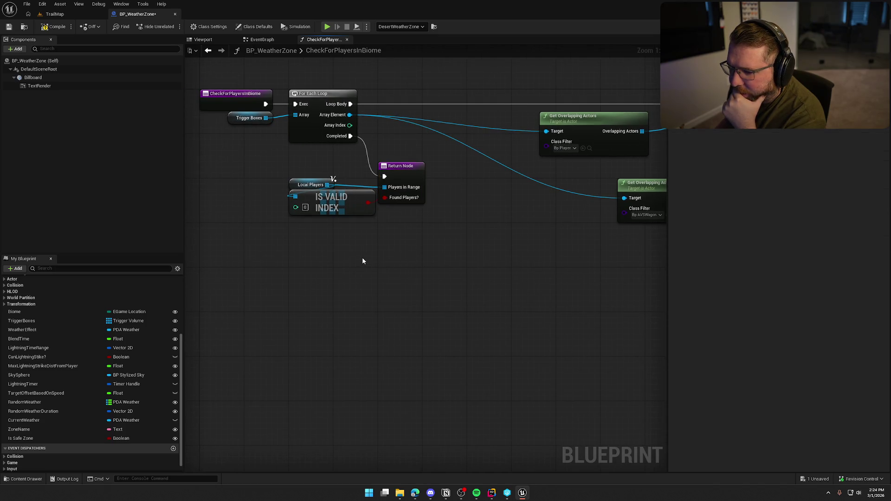
mouse_move(370, 264)
left_mouse_down()
mouse_move(434, 267)
mouse_move(400, 268)
left_mouse_up()
left_click_drag(432, 182, 432, 154)
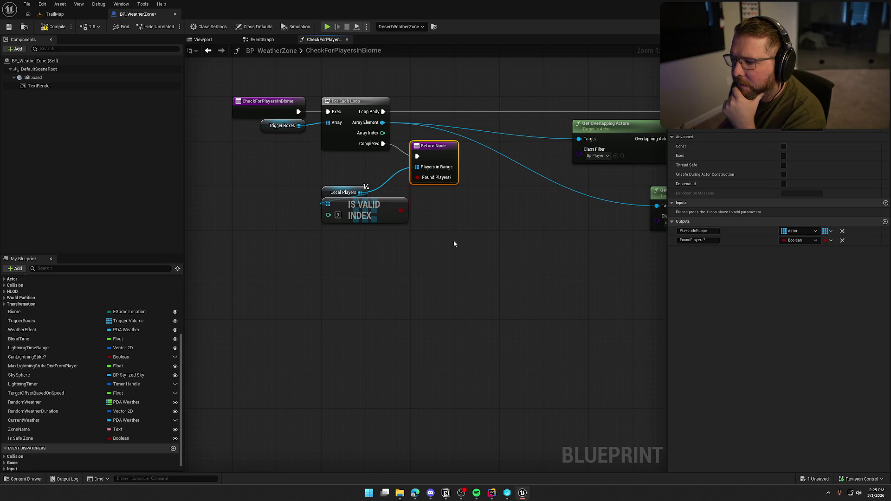
left_click_drag(331, 189, 330, 177)
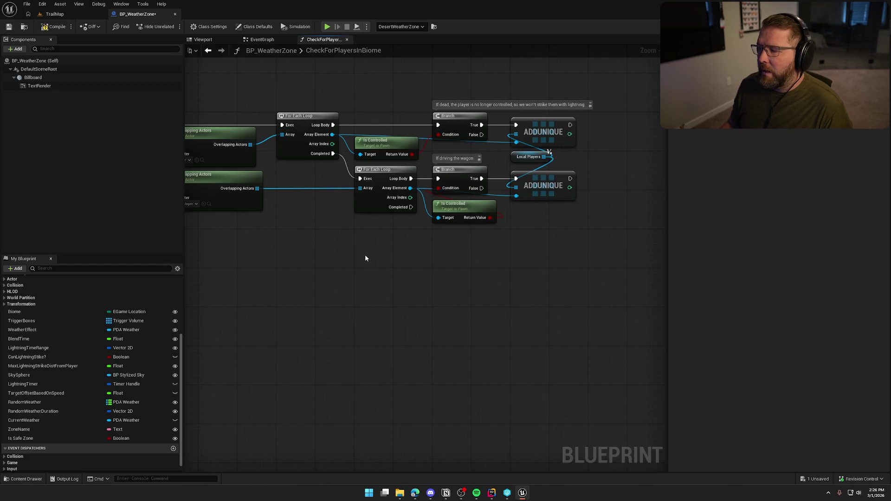
mouse_move(313, 274)
left_mouse_down()
mouse_move(529, 275)
mouse_move(324, 282)
left_mouse_up()
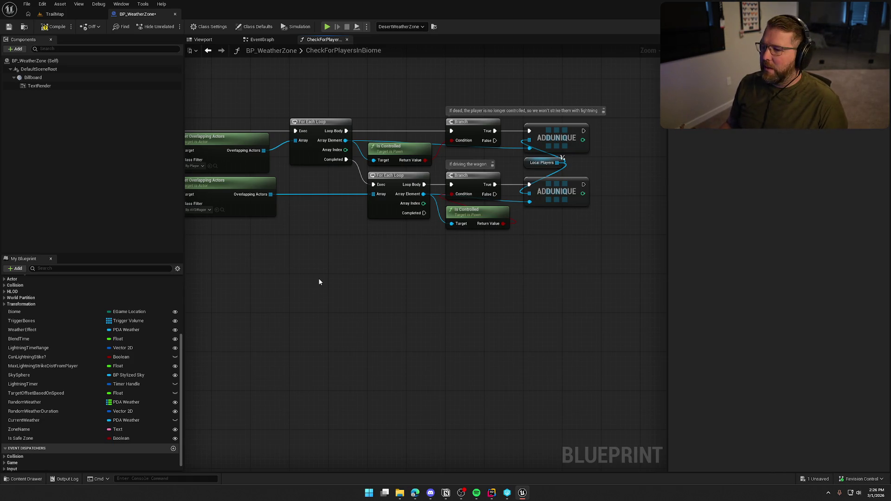
left_click_drag(331, 258, 431, 235)
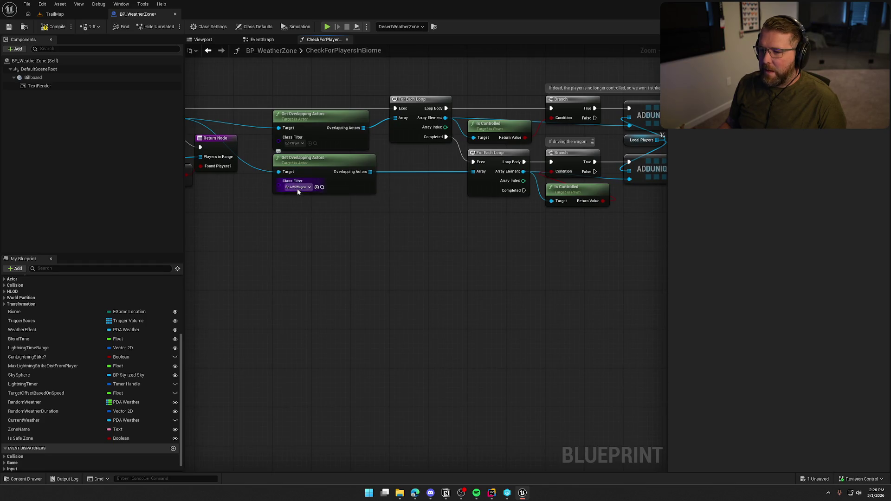
scroll(436, 255, "up", 1)
mouse_move(435, 255)
left_mouse_down()
mouse_move(355, 257)
mouse_move(332, 270)
left_mouse_up()
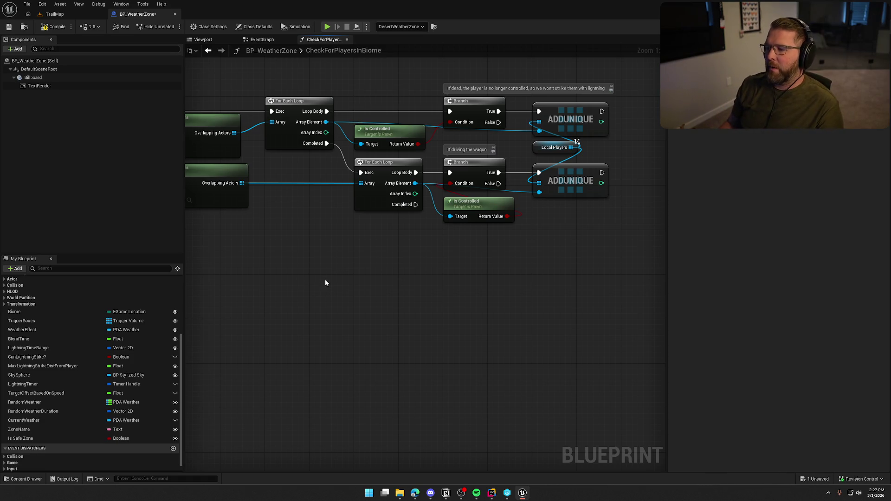
left_click_drag(305, 282, 616, 284)
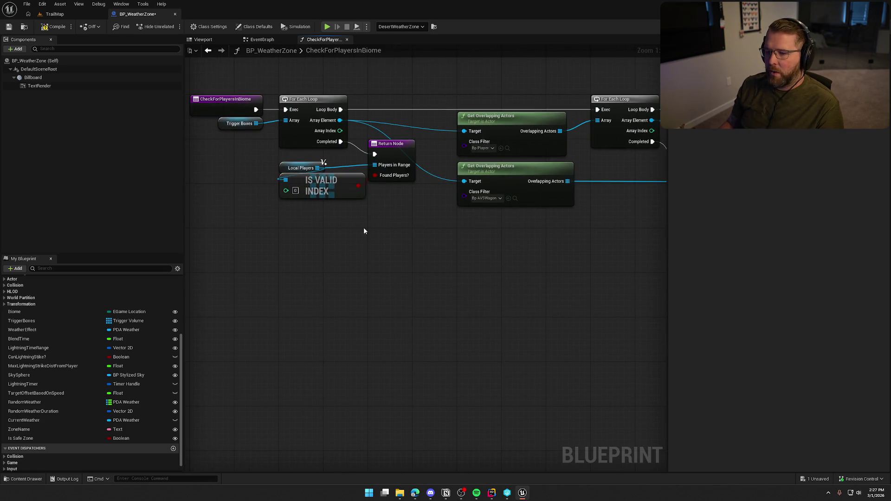
- Close the CheckForPlayersInBiome function and check the Check for Players in Biome node's actions
middle_click(327, 40)
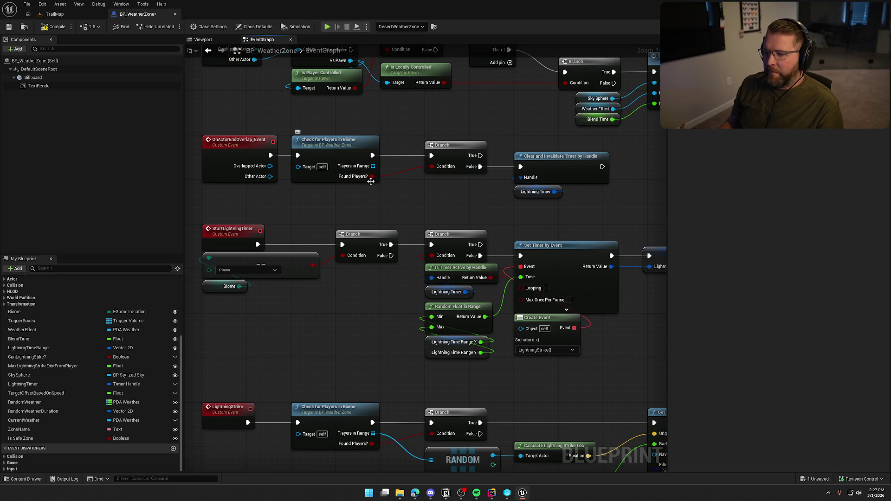
left_click(347, 143)
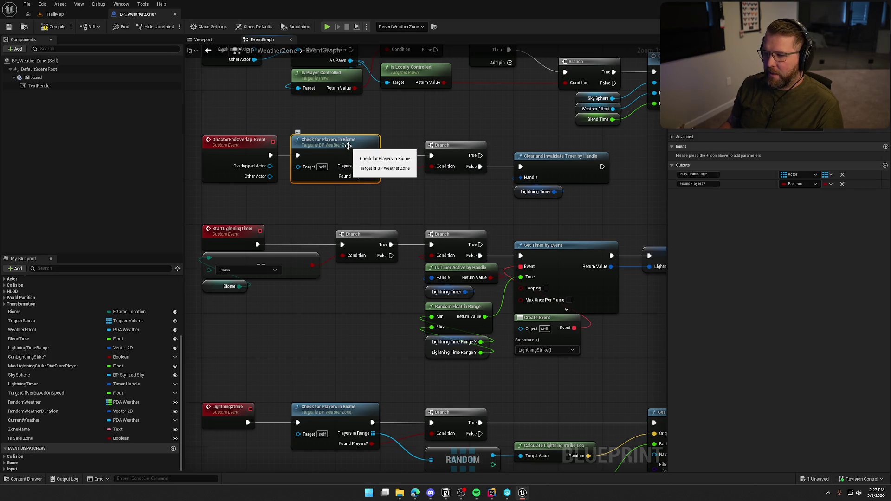
right_click(291, 141)
mouse_move(325, 212)
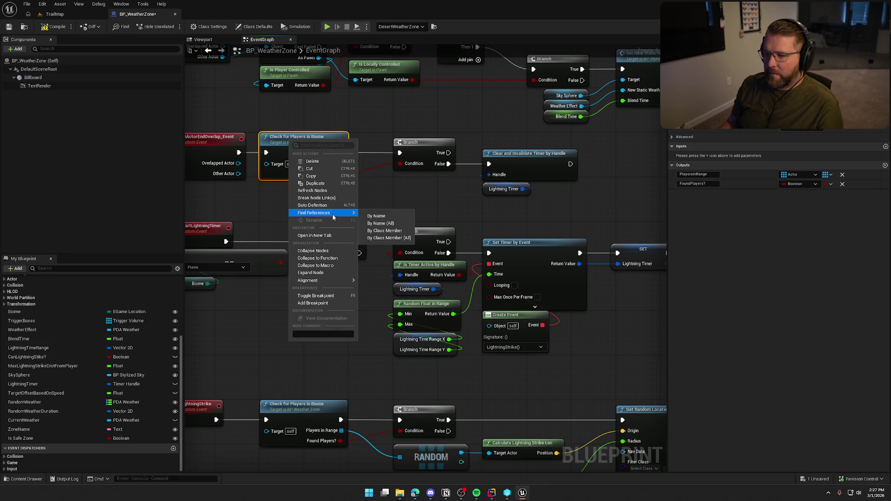
left_click(417, 207)
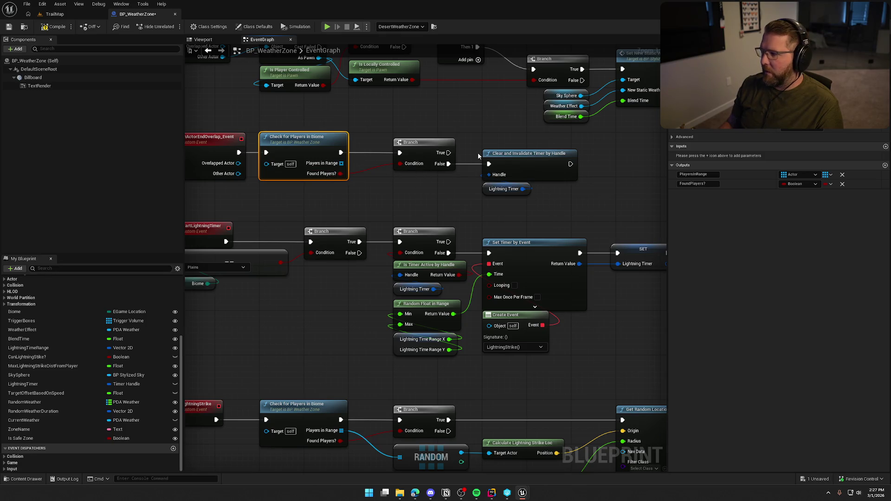
- Select the zone-entry cast and Enter New Zone nodes
mouse_move(421, 199)
left_mouse_down()
mouse_move(450, 168)
mouse_move(469, 175)
mouse_move(315, 319)
mouse_move(176, 293)
mouse_move(54, 286)
left_mouse_up()
left_click(450, 168)
left_click_drag(353, 129, 586, 265)
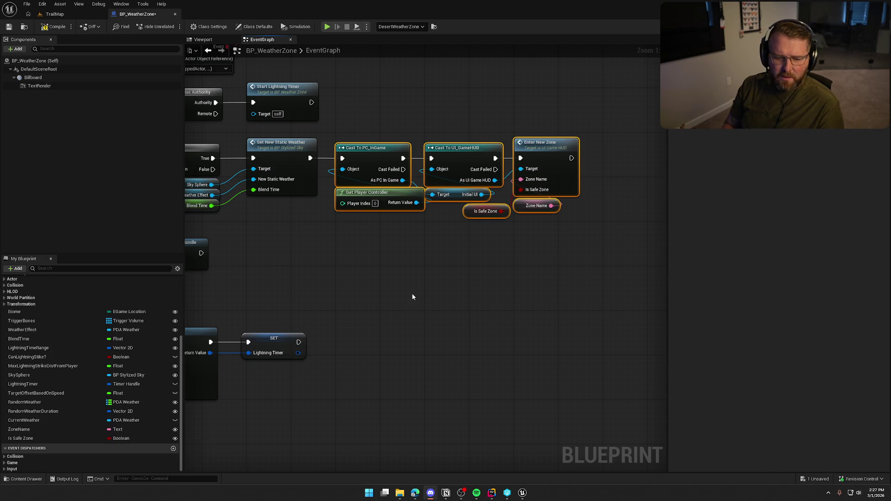
left_click(463, 272)
mouse_move(464, 272)
left_mouse_down()
mouse_move(643, 261)
mouse_move(661, 164)
mouse_move(702, 99)
left_mouse_up()
left_click(253, 158)
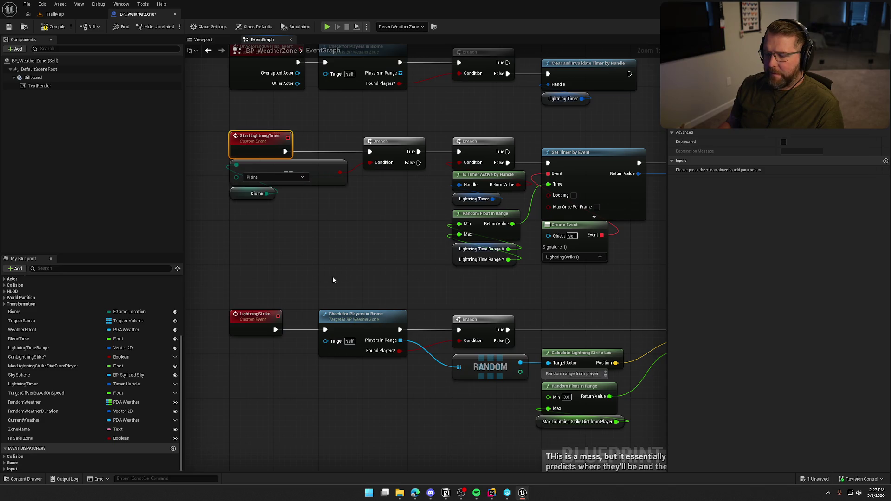
scroll(333, 233, "down", 3)
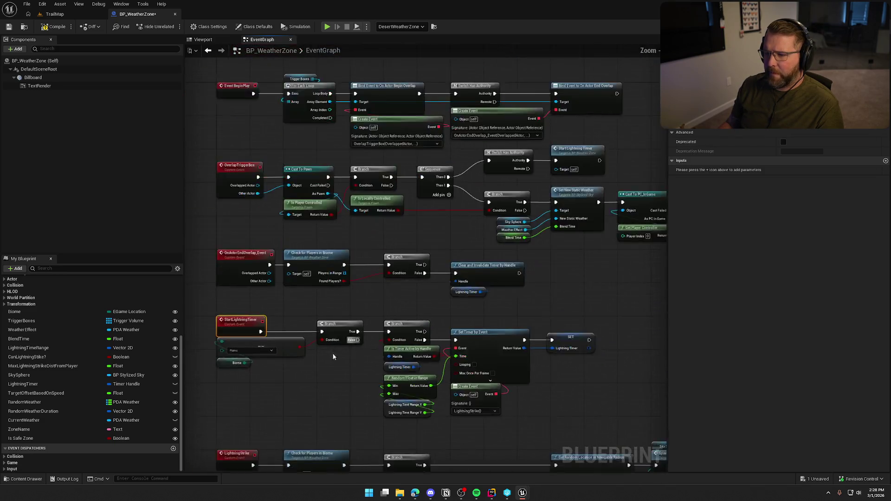
scroll(344, 240, "up", 3)
mouse_move(575, 243)
left_mouse_down()
mouse_move(625, 204)
mouse_move(760, 160)
mouse_move(575, 243)
left_mouse_up()
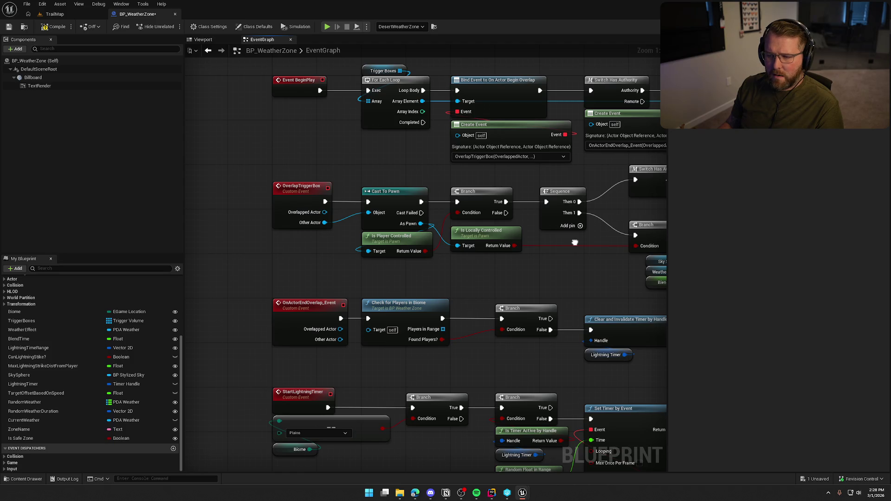
left_click_drag(575, 243, 542, 240)
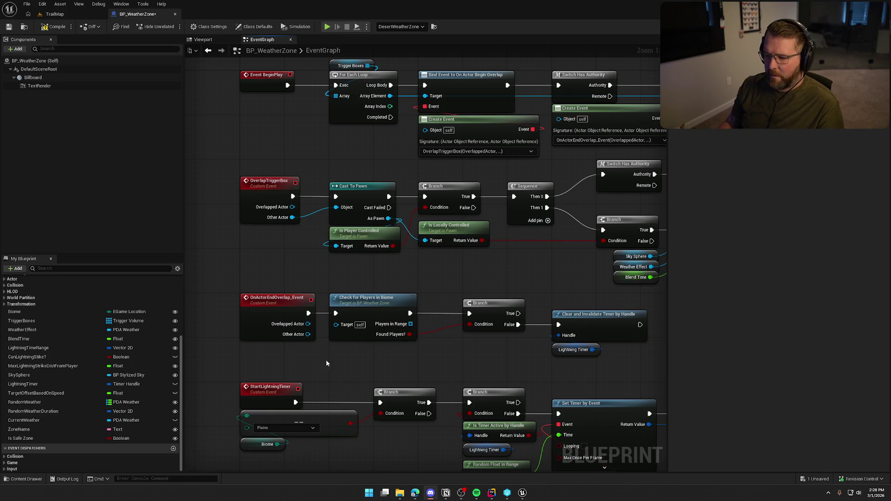
scroll(360, 342, "down", 5)
scroll(360, 342, "down", 4)
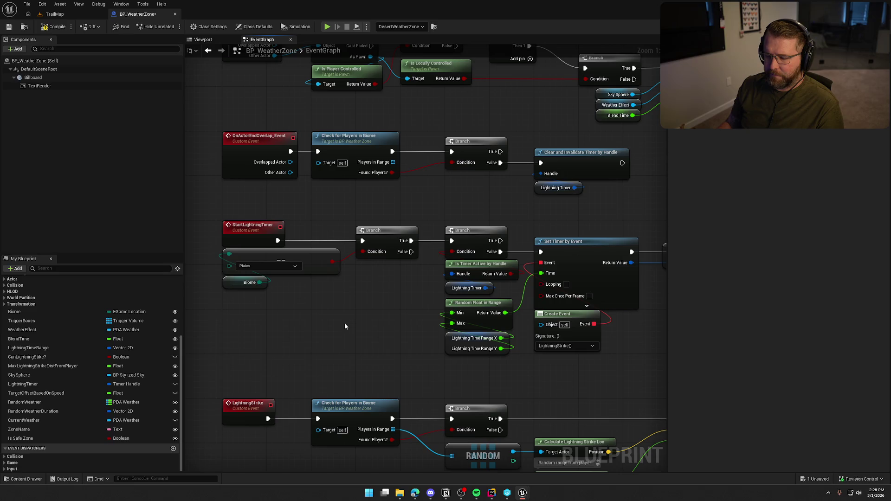
left_click_drag(349, 323, 333, 312)
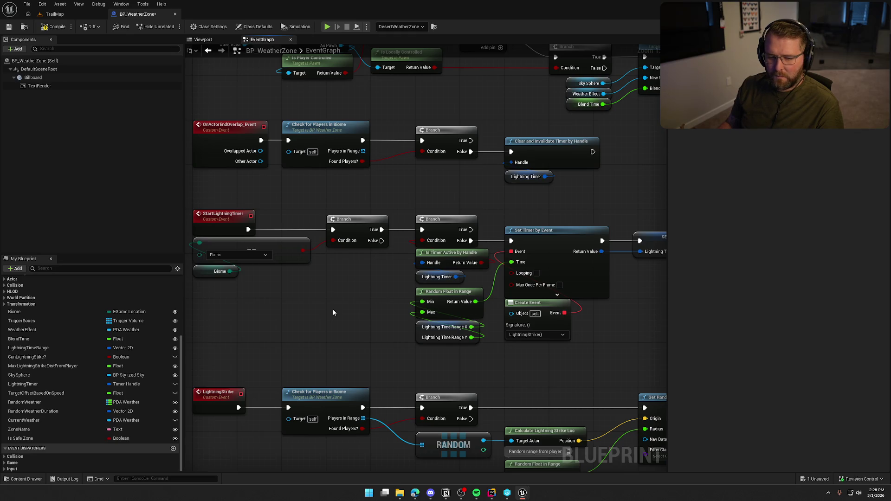
left_click_drag(340, 318, 342, 297)
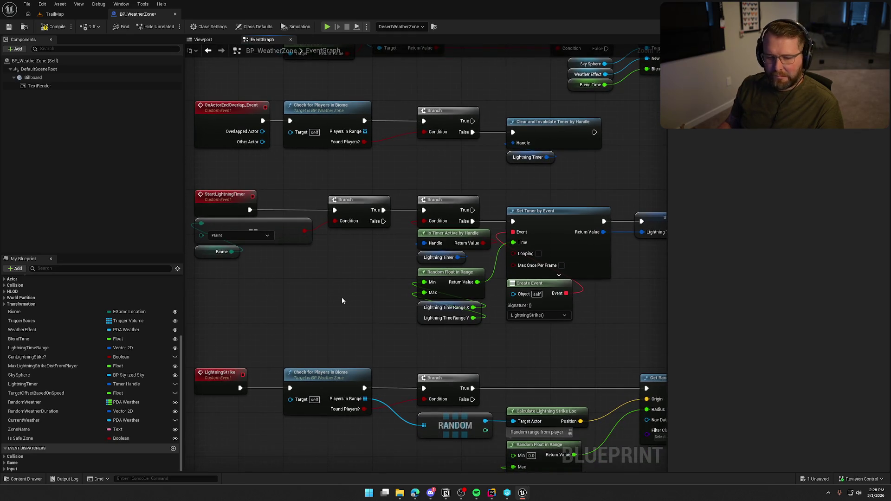
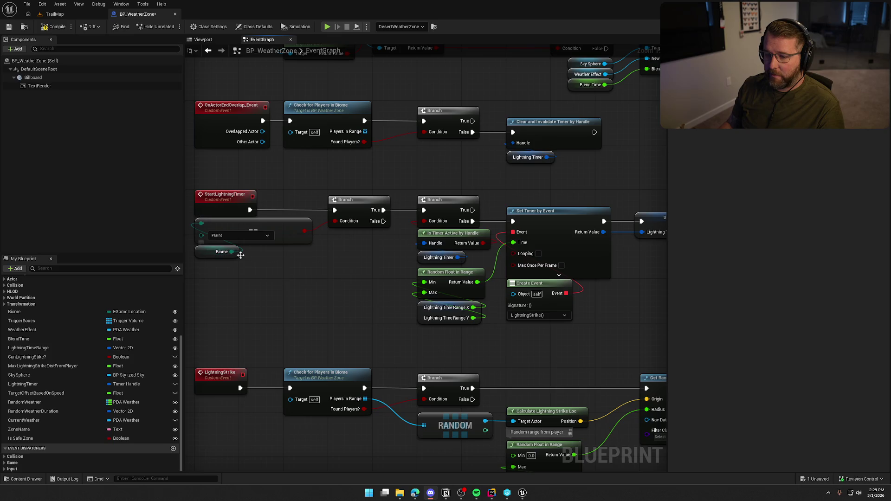
- Pan the blueprint graph across the lightning timer logic to the LightningStrike event and Check for Players in Biome
left_click_drag(316, 288, 287, 286)
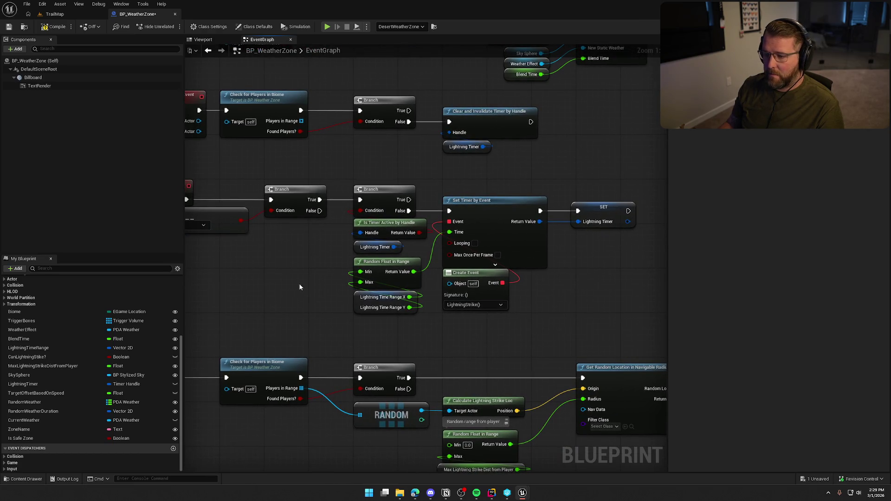
left_click_drag(288, 264, 341, 264)
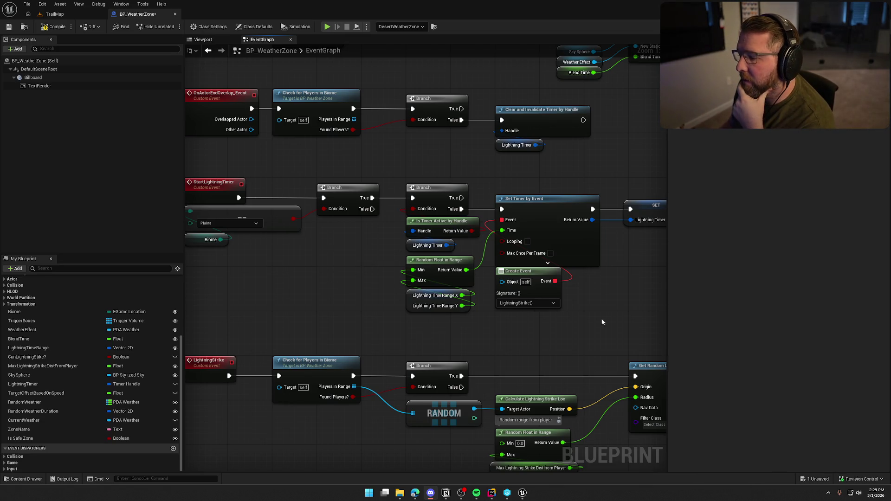
left_click_drag(602, 320, 479, 290)
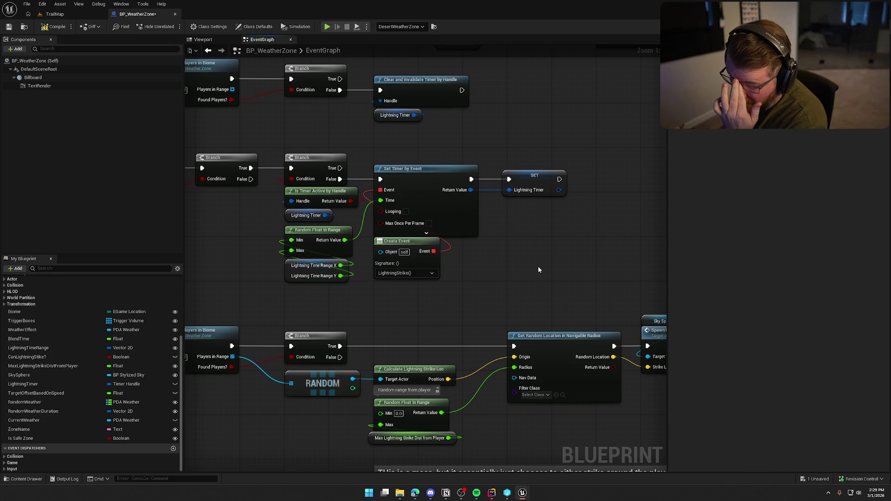
left_click_drag(521, 266, 594, 145)
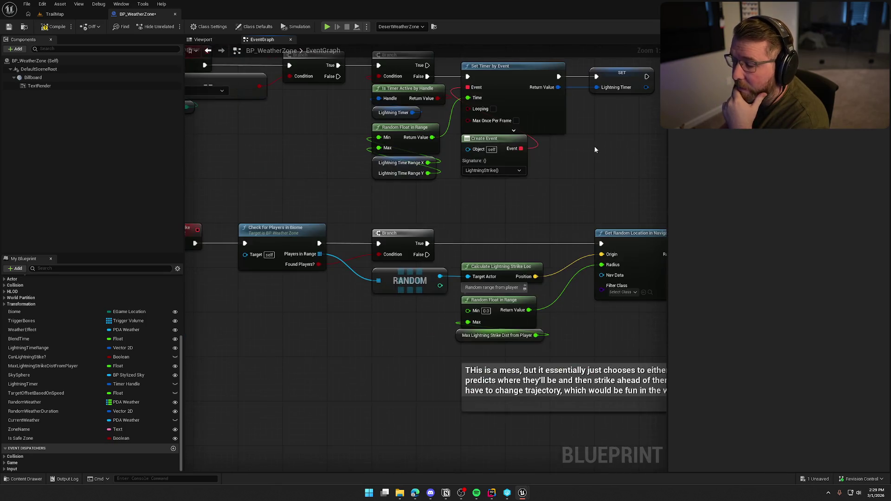
mouse_move(319, 269)
left_mouse_down()
mouse_move(456, 211)
mouse_move(347, 328)
left_mouse_up()
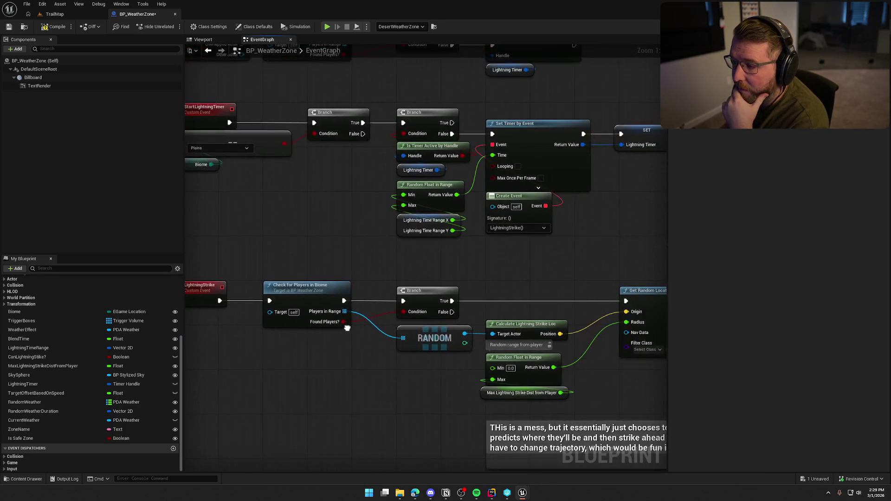
left_click_drag(307, 396, 313, 311)
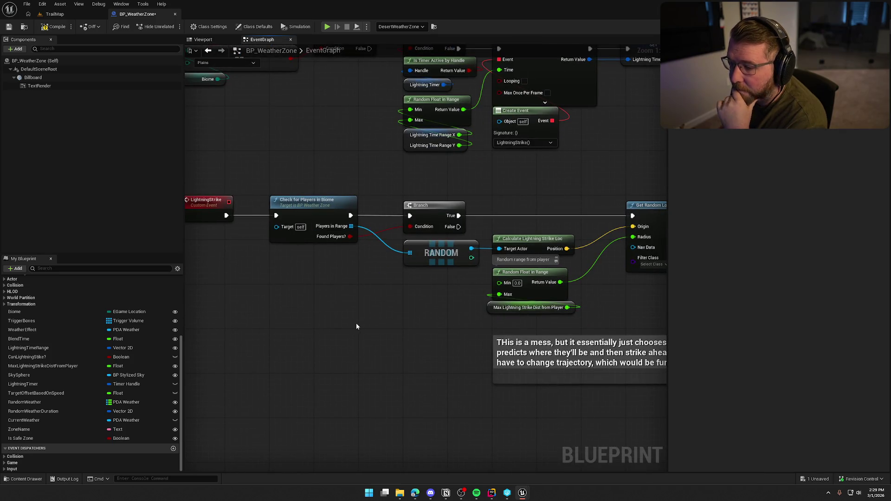
mouse_move(356, 323)
left_mouse_down()
mouse_move(245, 280)
mouse_move(232, 315)
left_mouse_up()
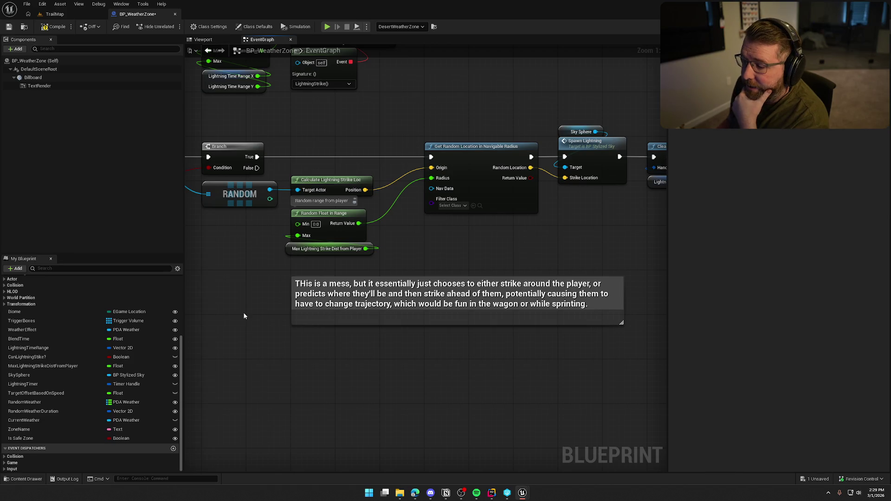
scroll(278, 342, "down", 5)
scroll(387, 280, "up", 5)
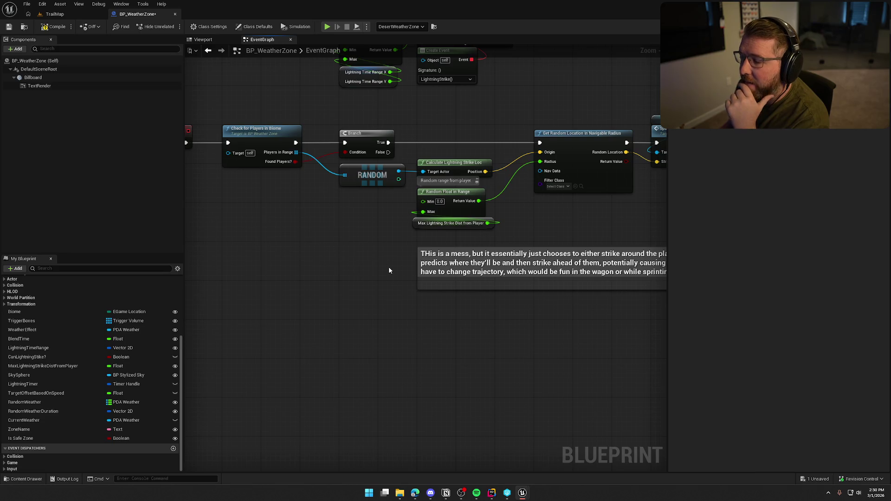
left_click_drag(325, 253, 361, 243)
scroll(328, 213, "up", 1)
left_click(303, 137)
- Follow the LightningStrike chain to the Start Lightning Timer call, then return to the event
left_click_drag(403, 207, 257, 258)
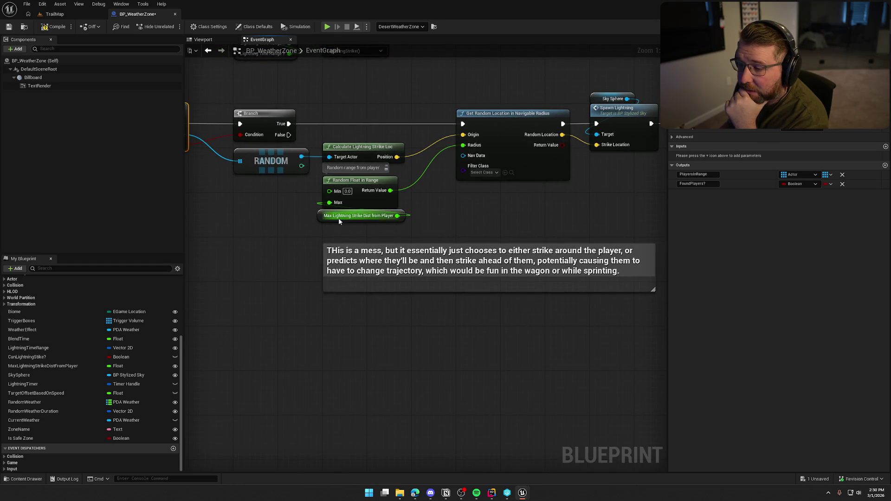
left_click_drag(338, 217, 344, 217)
left_click_drag(453, 204, 327, 218)
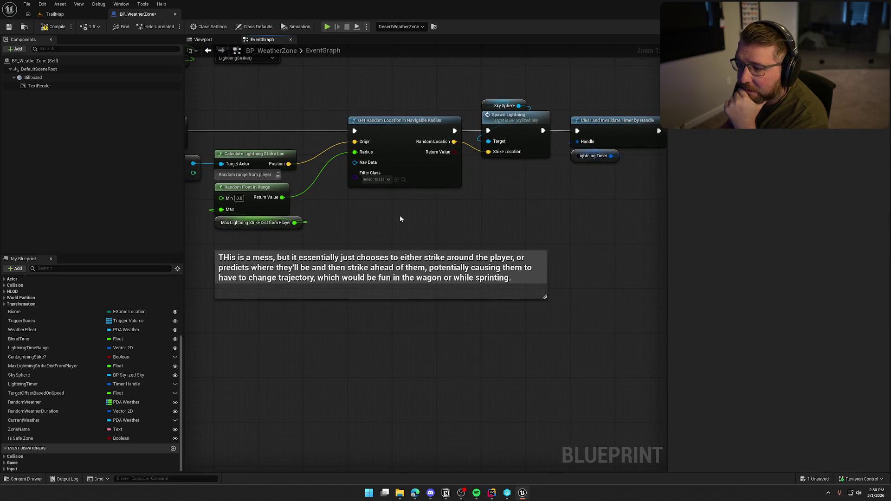
left_click_drag(516, 210, 380, 218)
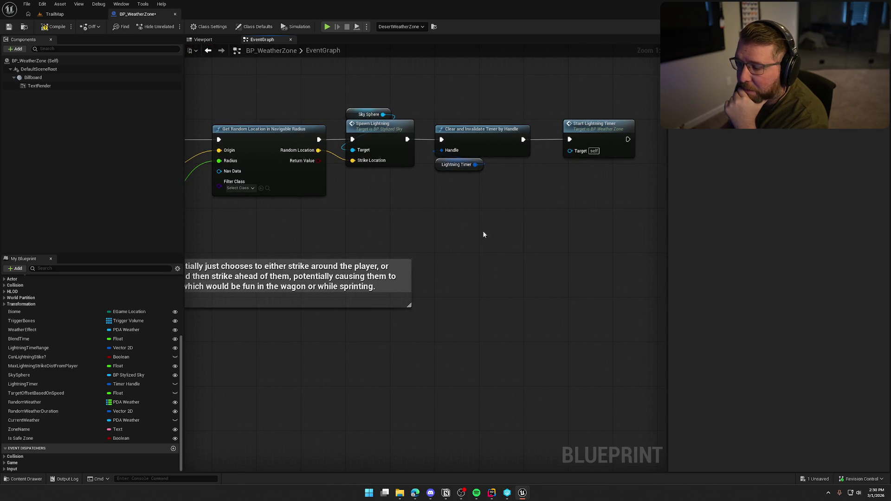
left_click_drag(509, 248, 424, 244)
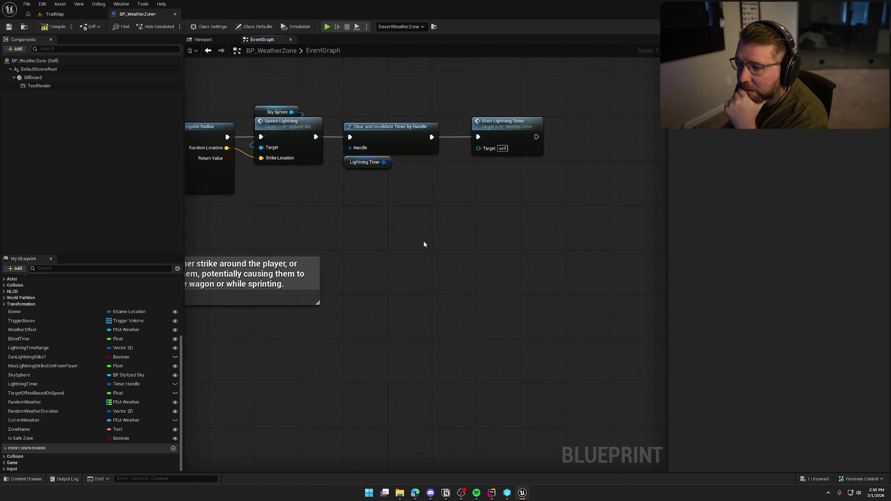
left_click_drag(511, 127, 516, 127)
left_click(495, 218)
mouse_move(425, 229)
left_mouse_down()
mouse_move(505, 207)
mouse_move(436, 91)
left_mouse_up()
left_click(405, 194)
left_click_drag(405, 194, 526, 191)
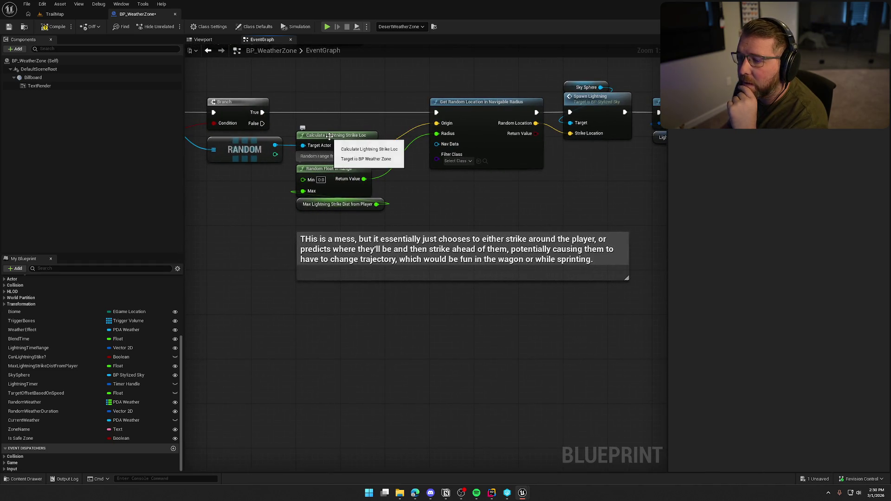
left_click_drag(424, 199, 665, 231)
scroll(612, 328, "down", 5)
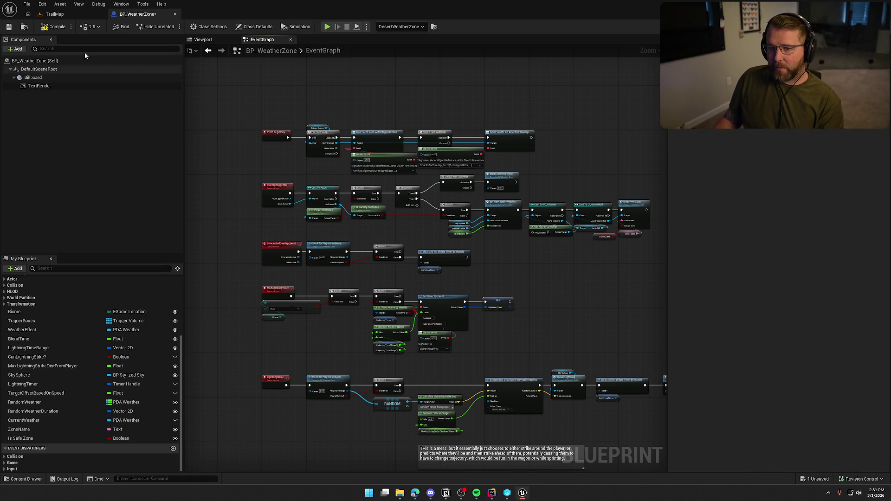
- In TrailMap, fly over the mountains and inspect MountainTopWeatherZone, TriggerVolume_Mountain_Snow and TriggerVolume_Mountains
left_click(70, 14)
key("Escape")
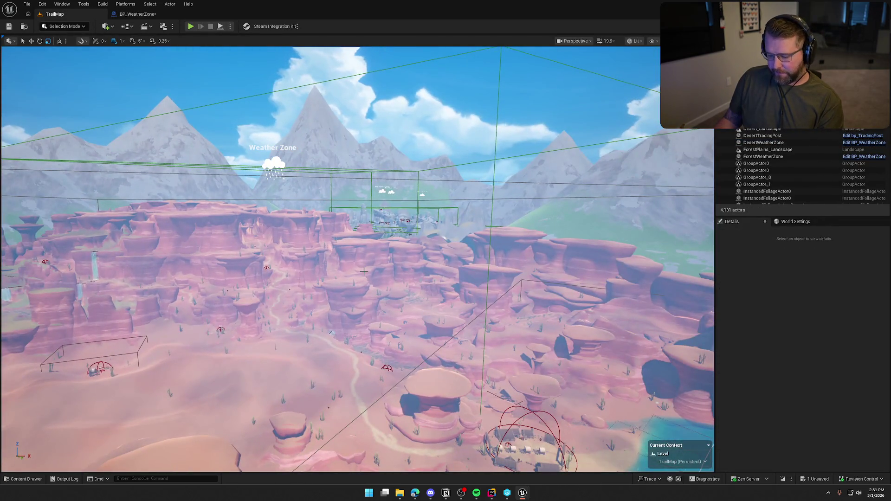
key("1")
key("2")
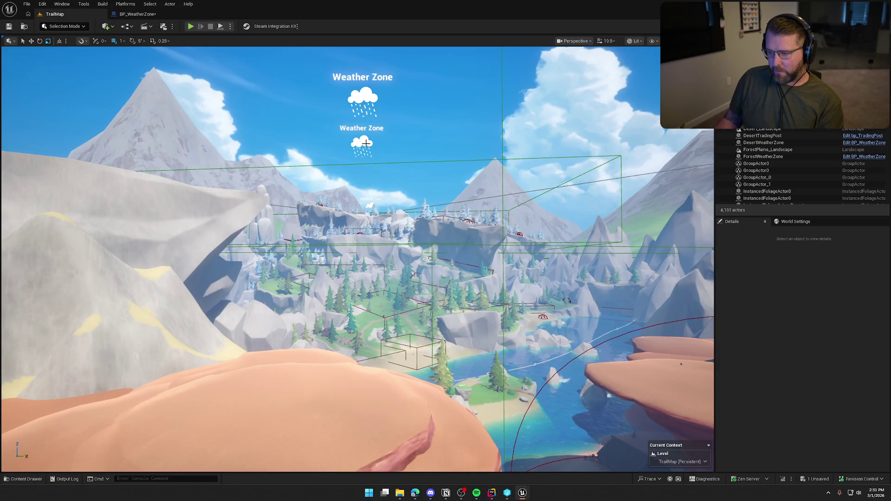
left_click(366, 143)
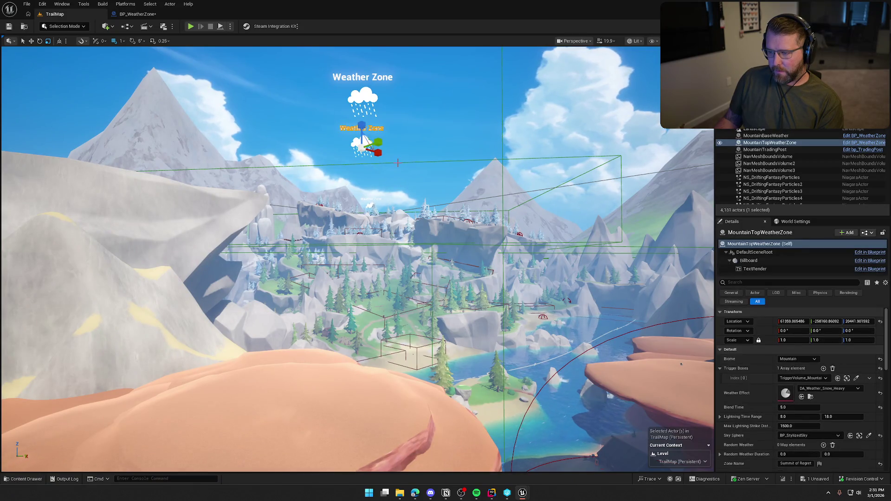
left_click(847, 378)
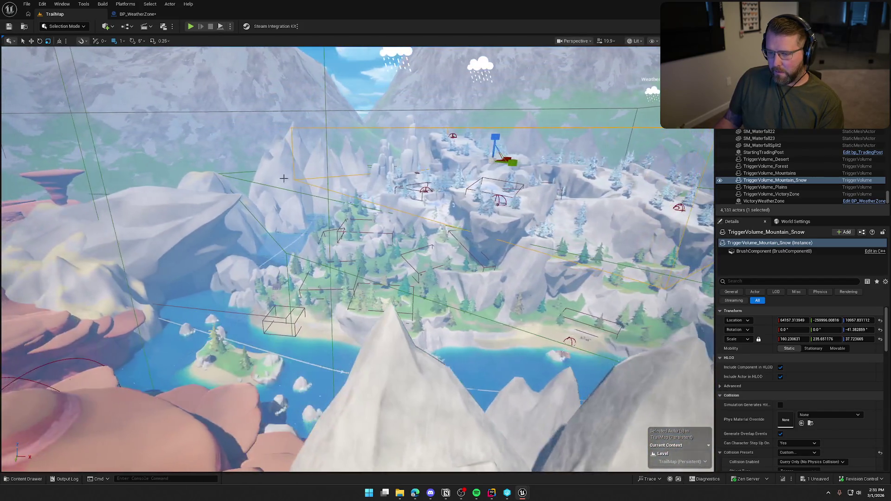
key("Up")
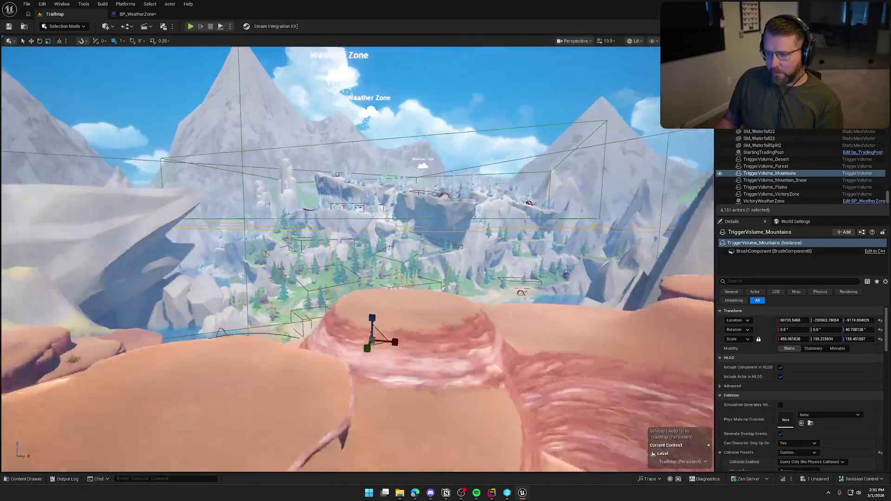
key("w")
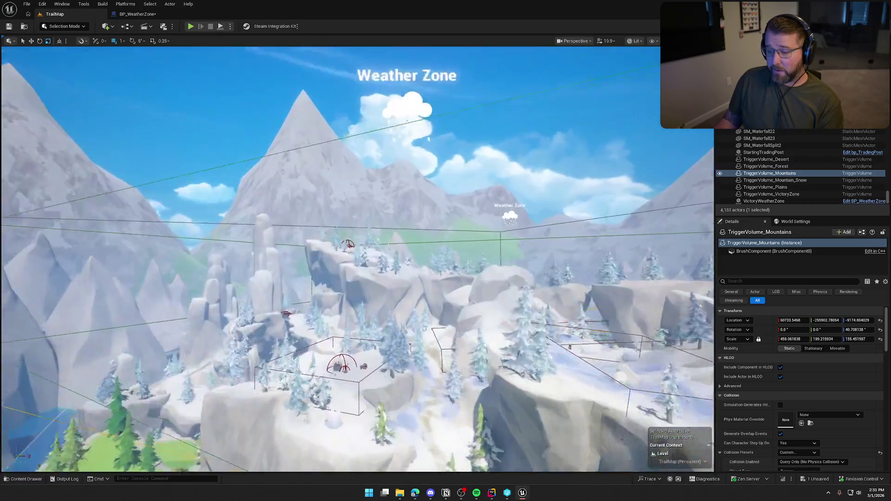
key("s")
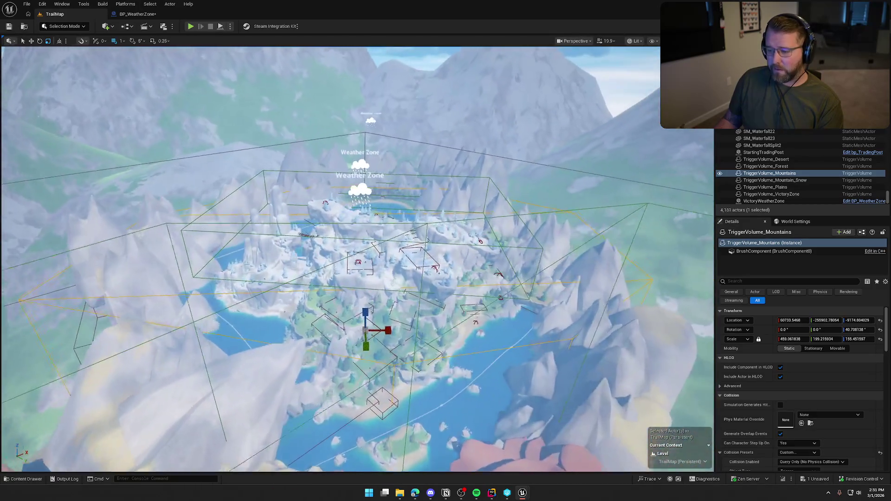
key("w")
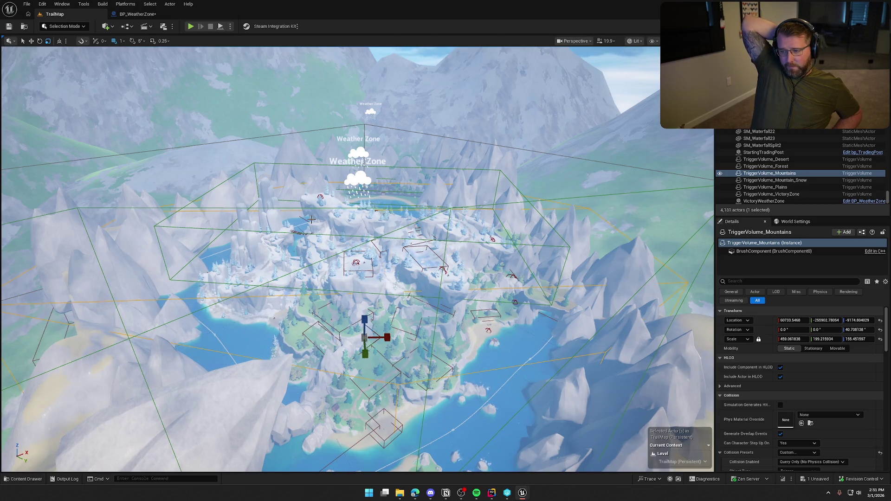
- Select MountainBaseWeather and check its linked TriggerVolume_Mountains
left_click(357, 182)
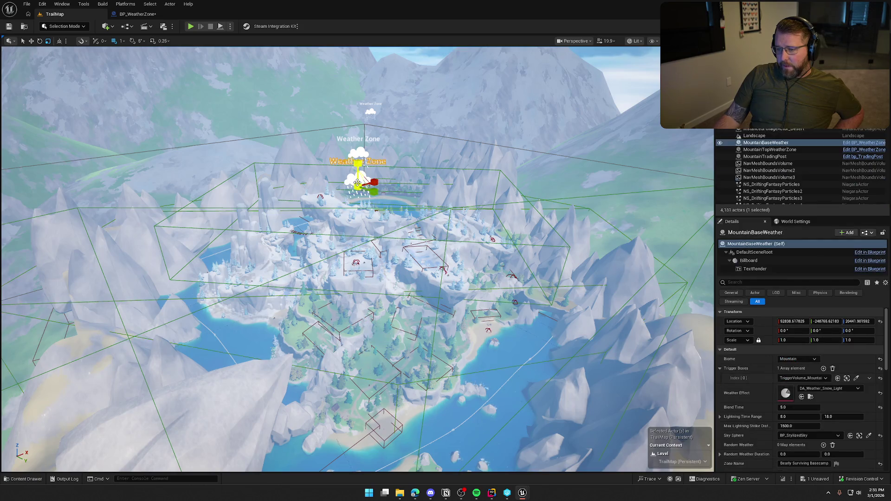
left_click(848, 378)
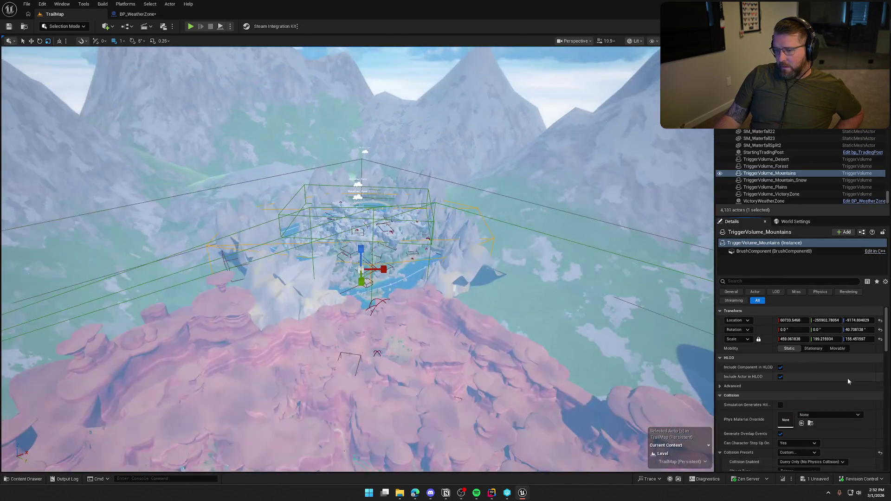
left_click(358, 197)
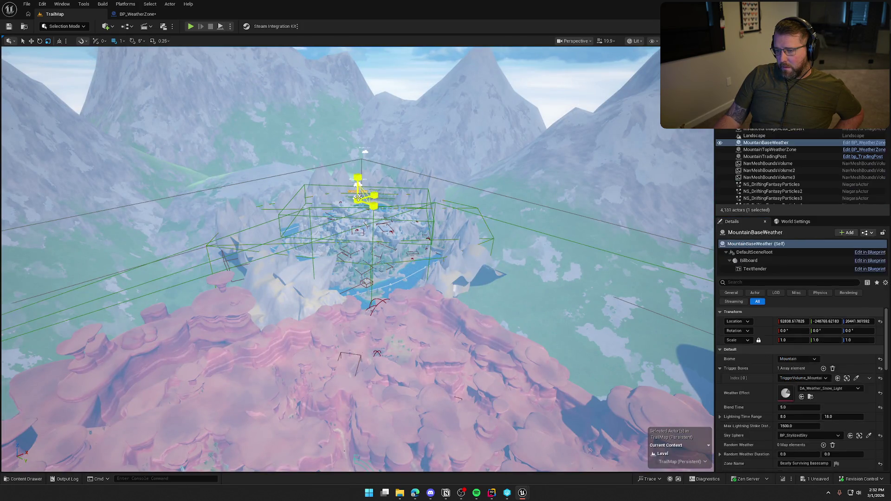
left_click(848, 378)
key("ctrl+z")
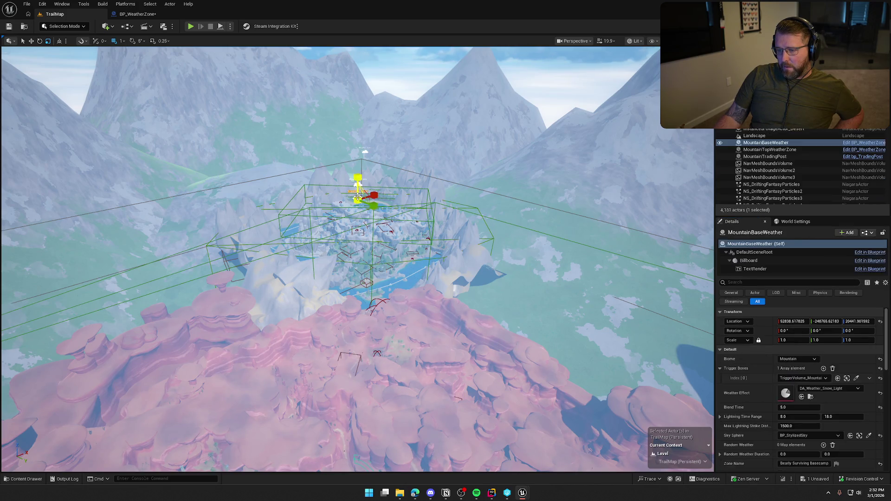
- Set MountainBaseWeather's Weather Effect to DA_Weather_Overcast and save, checking out BP_WeatherZone
left_click(830, 390)
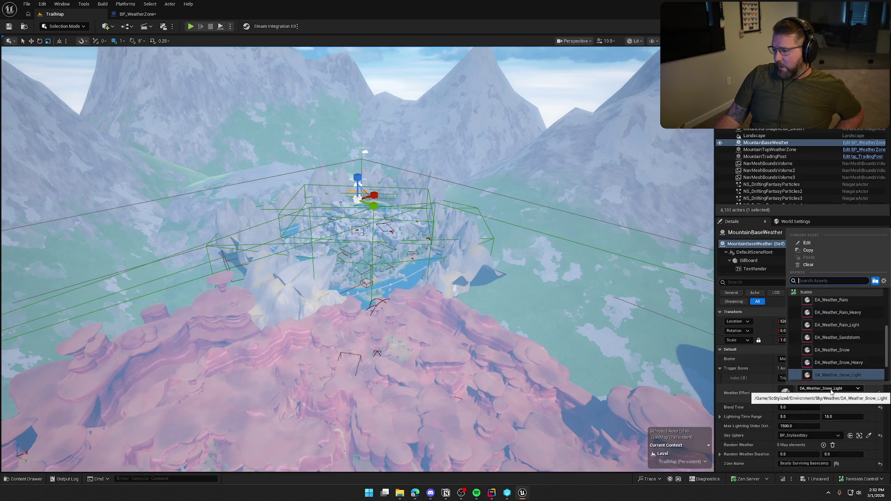
scroll(874, 363, "down", 3)
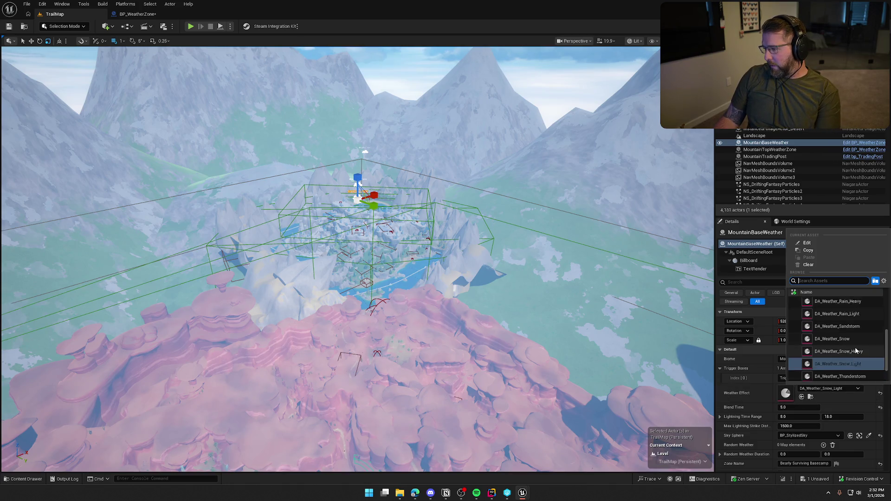
scroll(873, 361, "up", 5)
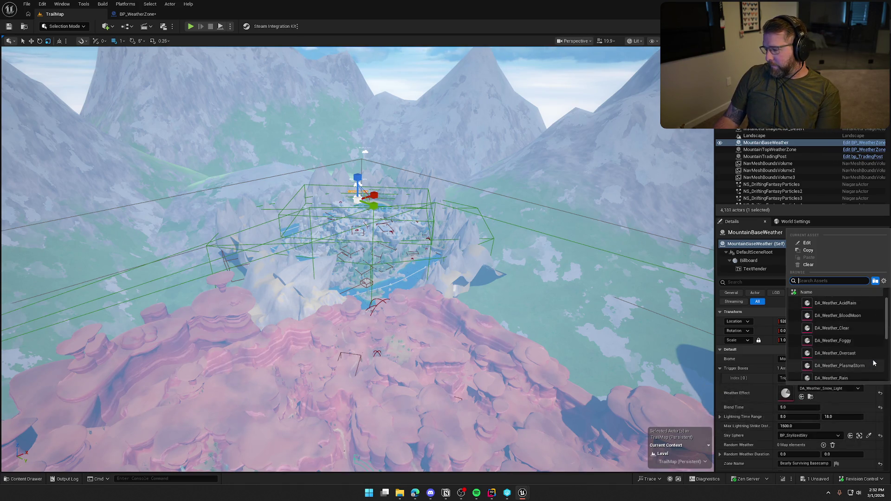
left_click(869, 357)
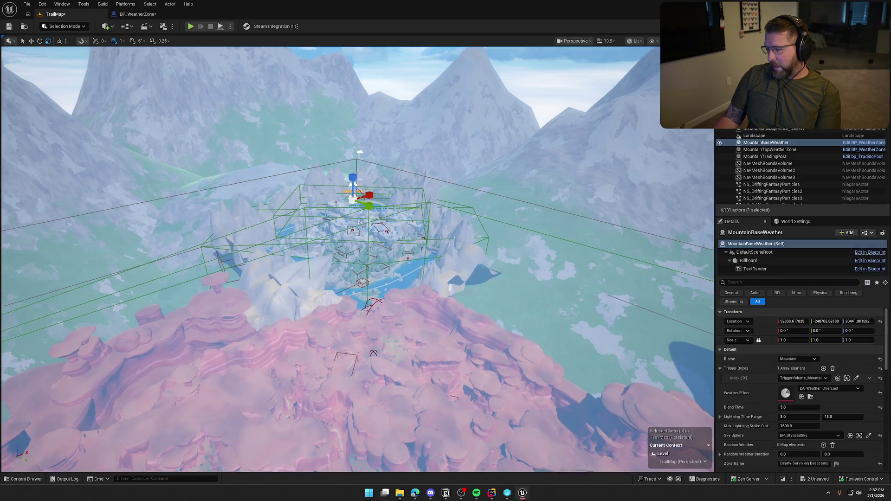
key("w")
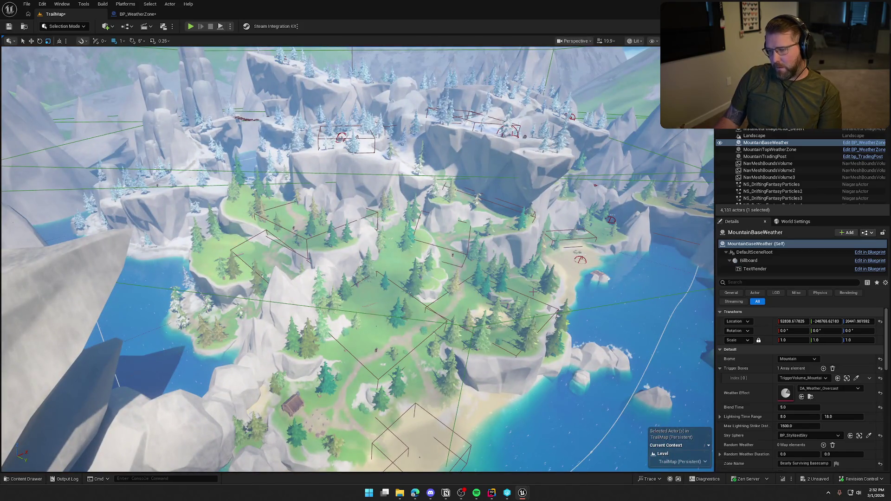
key("ctrl+s")
left_click(452, 324)
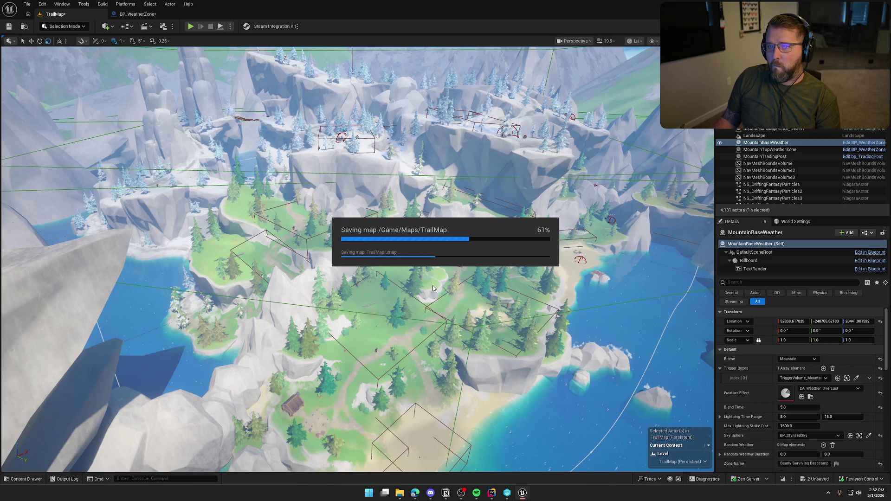
- Fly over the island and frame the MountainBaseWeather zone
mouse_move(433, 288)
left_mouse_down()
mouse_move(433, 274)
mouse_move(422, 269)
mouse_move(422, 279)
left_mouse_up()
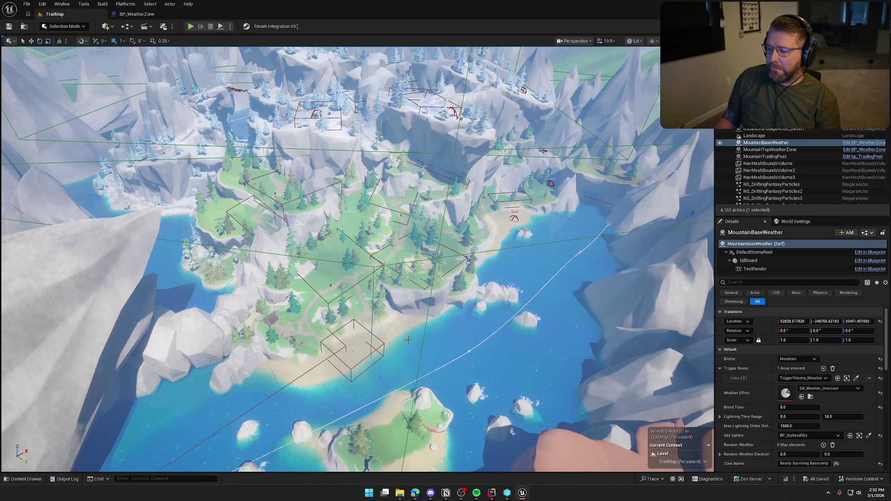
key("f")
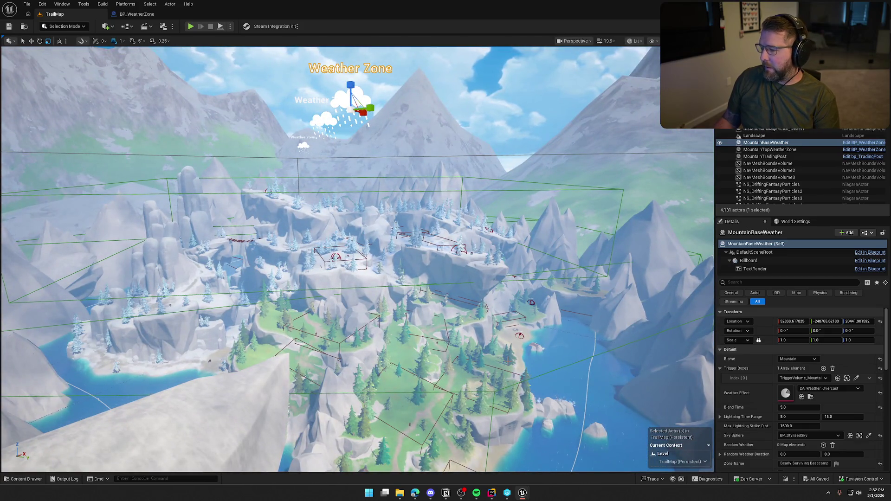
- Frame MountainTopWeatherZone, set its Weather Effect to DA_Weather_Snow, save, and deselect it
left_click(317, 124)
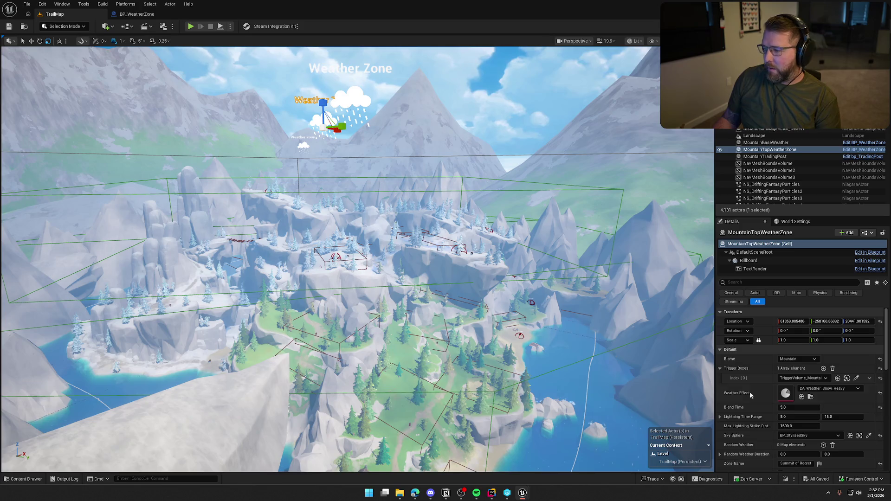
key("f")
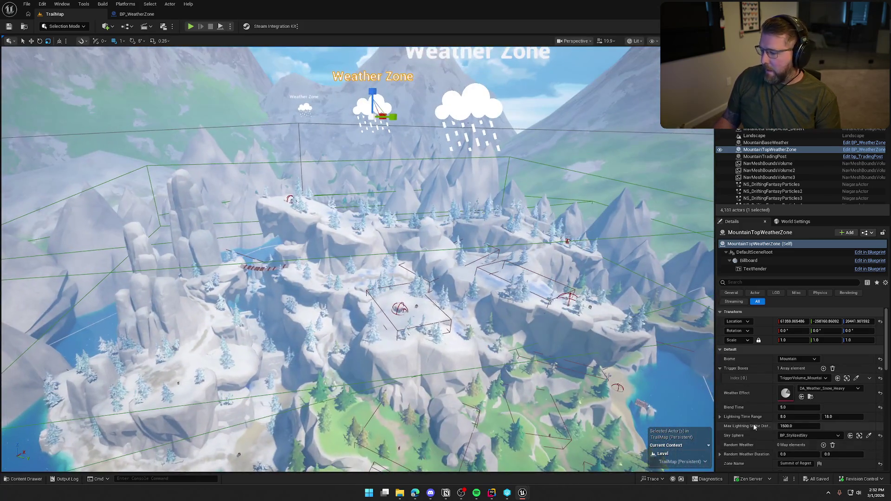
left_click(826, 390)
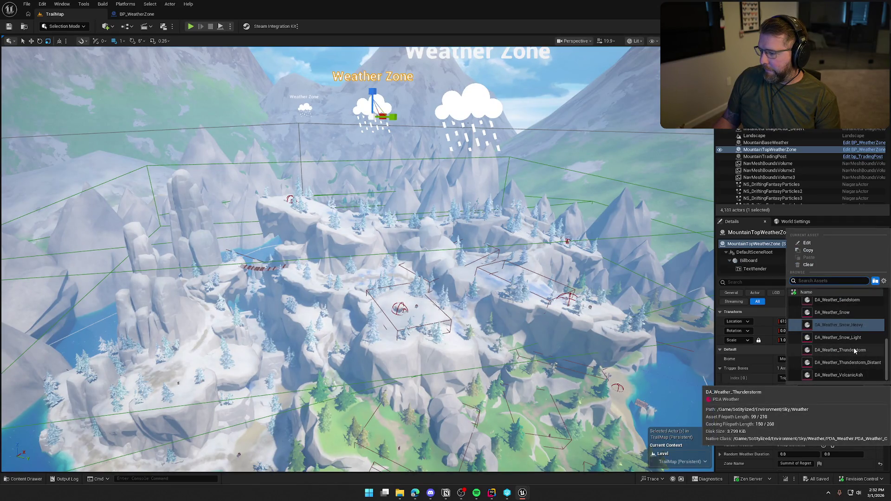
left_click(832, 313)
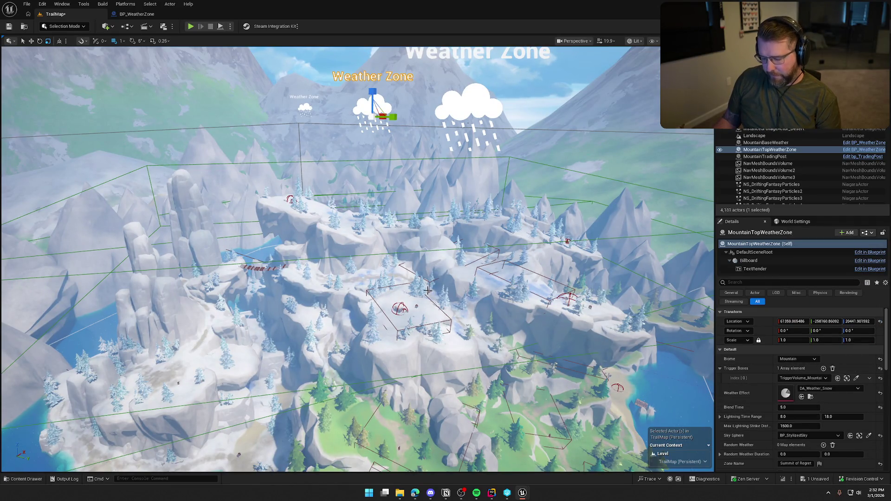
key("ctrl+s")
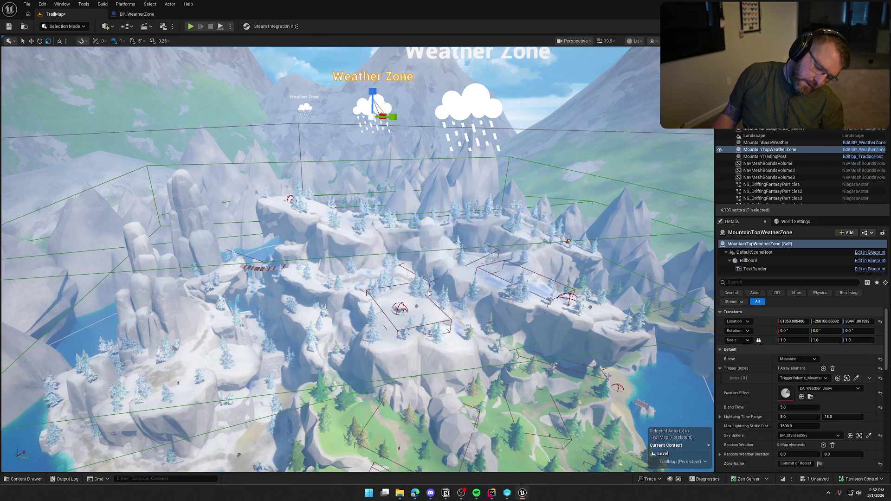
scroll(476, 330, "down", 3)
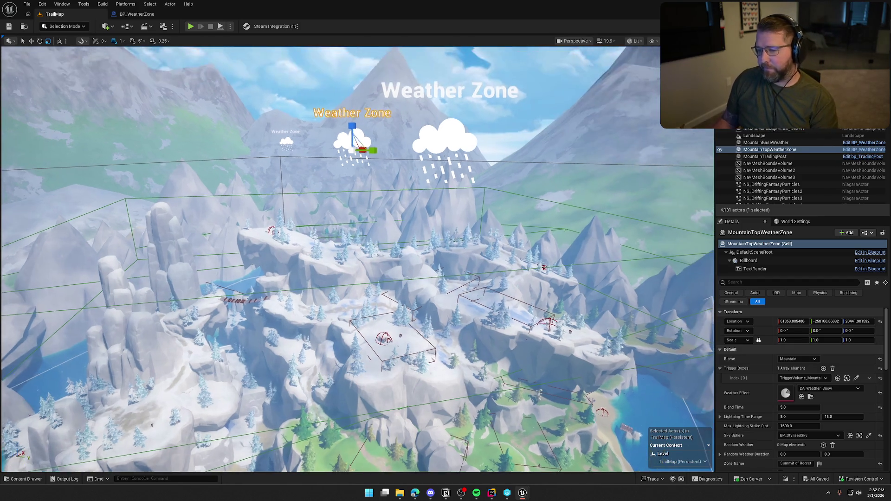
key("Escape")
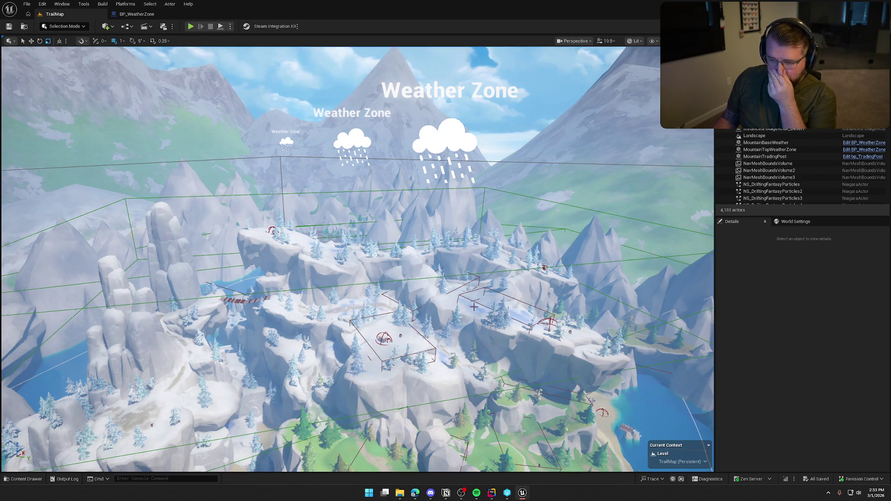
mouse_move(271, 135)
left_mouse_down()
mouse_move(251, 141)
mouse_move(271, 134)
left_mouse_up()
- Select VictoryWeatherZone and MountainTopWeatherZone, check the Biome list (kept at Mountain), then switch to Rider
left_click(272, 134)
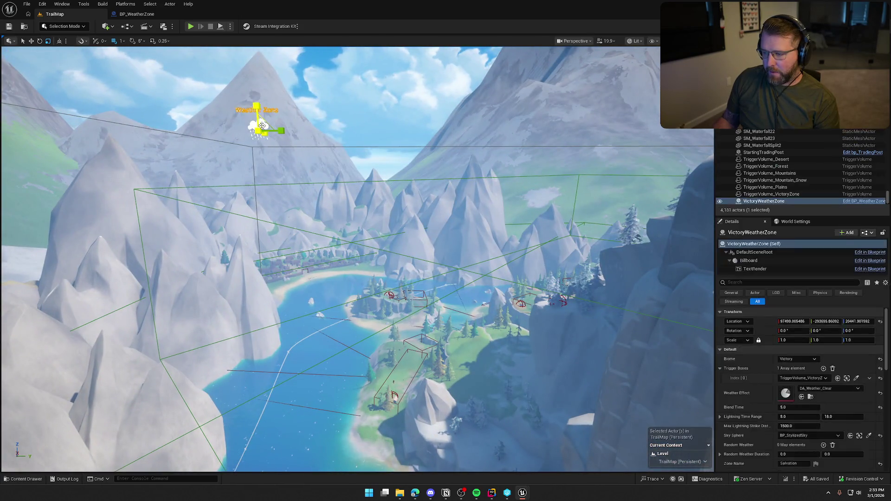
mouse_move(361, 213)
left_mouse_down()
mouse_move(362, 235)
mouse_move(325, 225)
mouse_move(402, 227)
left_mouse_up()
key("Escape")
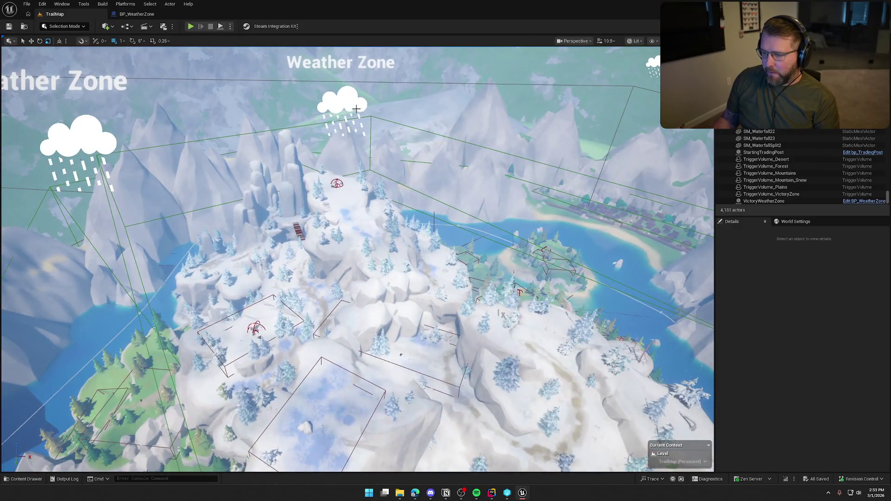
left_click(355, 109)
left_click_drag(354, 109, 398, 166)
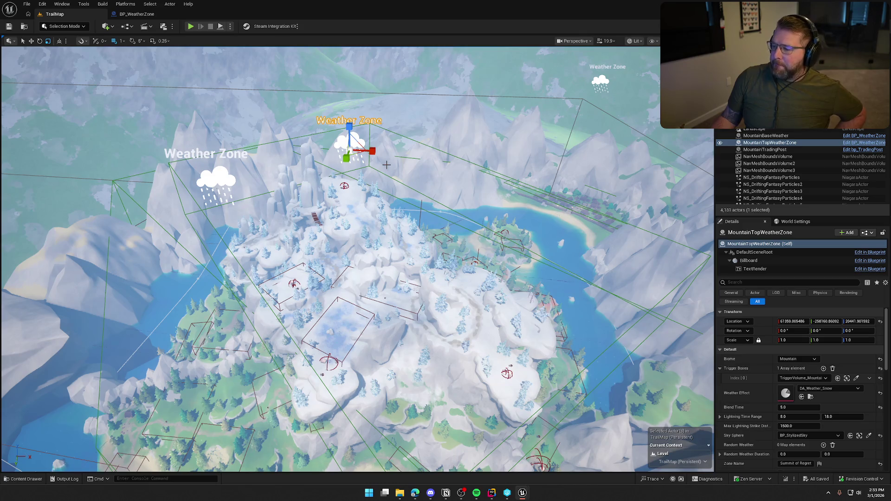
left_click(797, 359)
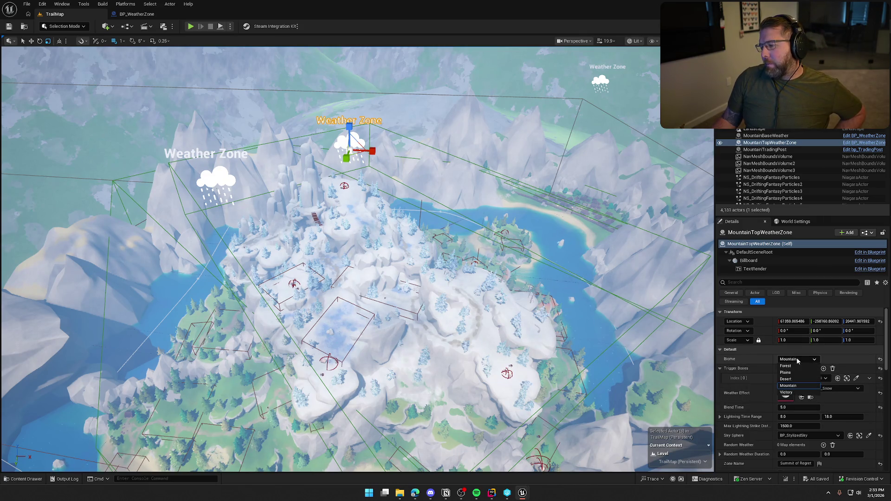
left_click(798, 361)
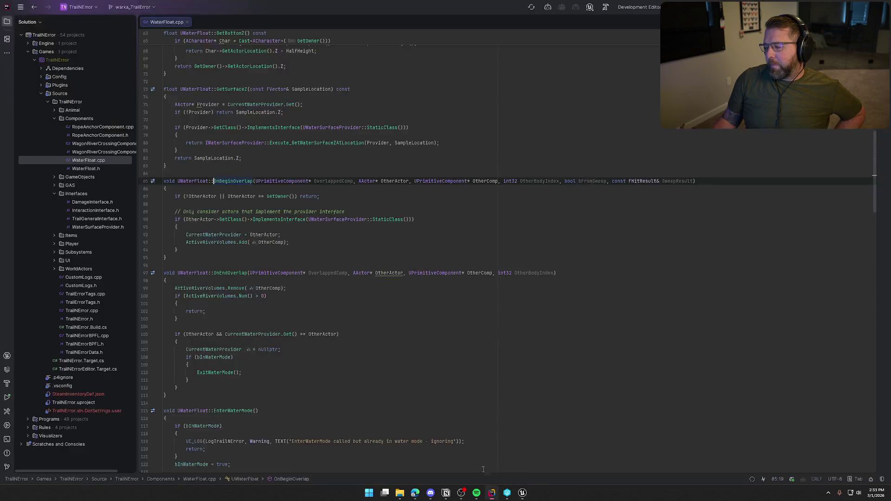
left_click(492, 493)
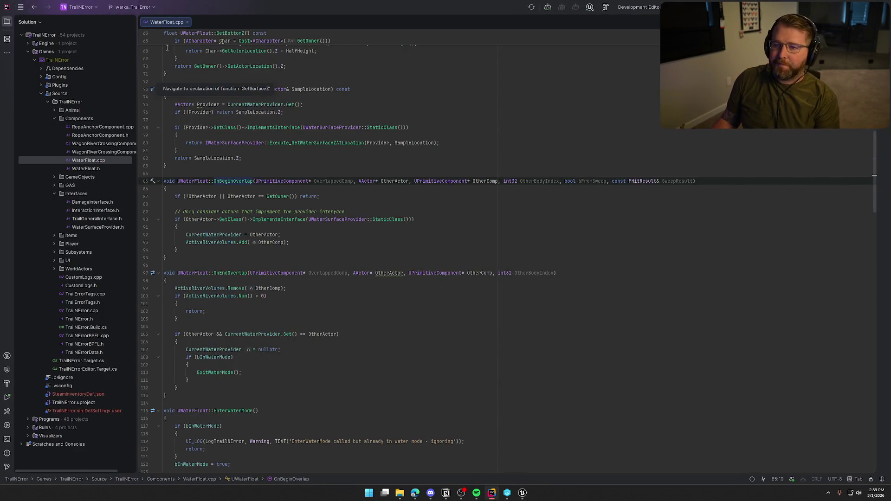
- Close WaterFloat.cpp and open the TrailNErrorData.h header
middle_click(166, 23)
left_click(48, 102)
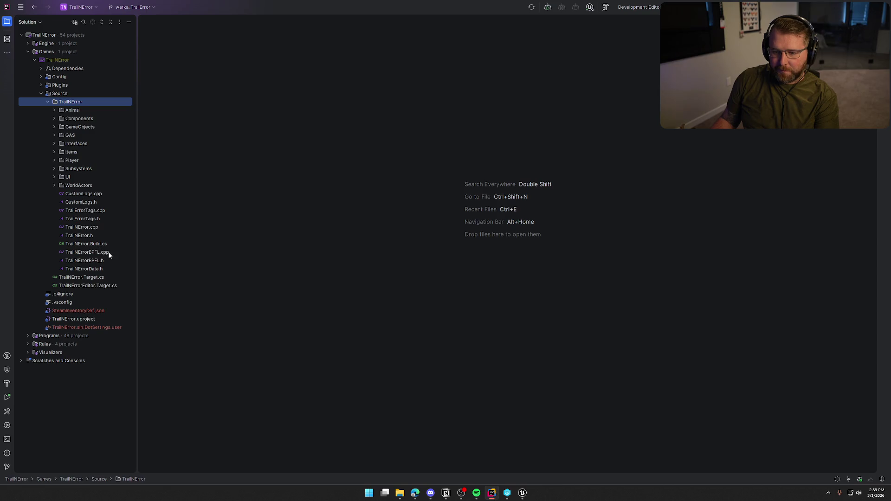
double_click(100, 269)
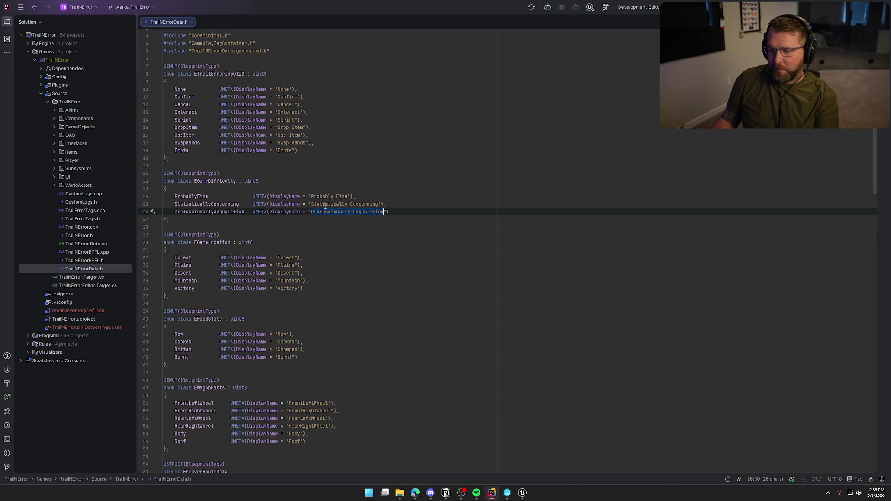
scroll(286, 239, "down", 2)
- Add MountainTop UMETA(DisplayName = "Mountain Top") after Mountain, align it, and return to Unreal
left_click(353, 166)
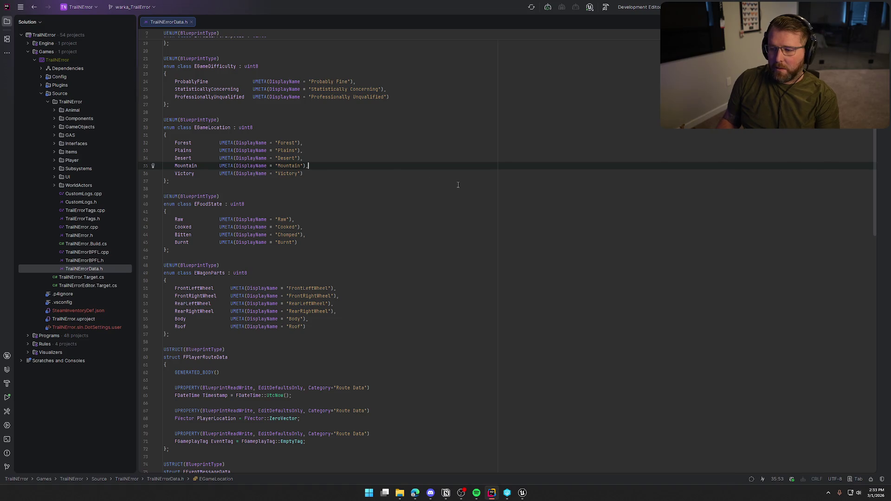
key("Return")
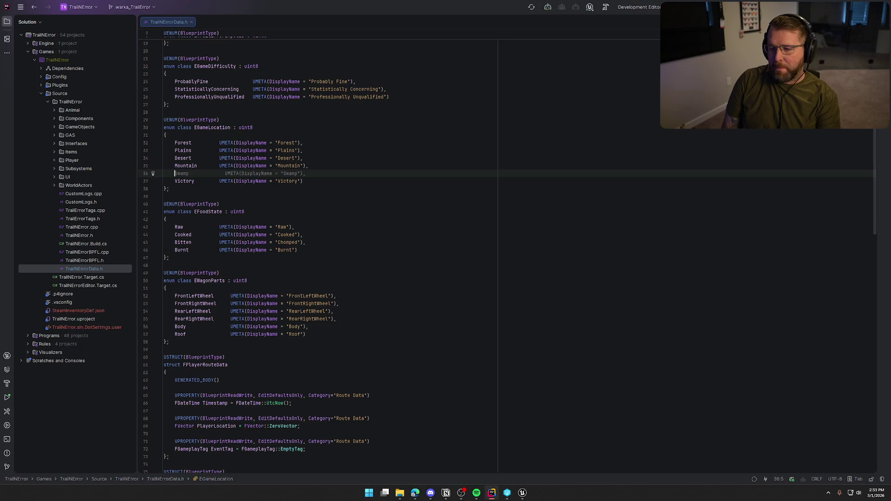
type("MountainTop         UMETA(DisplayName = \"Mountain Top\"),")
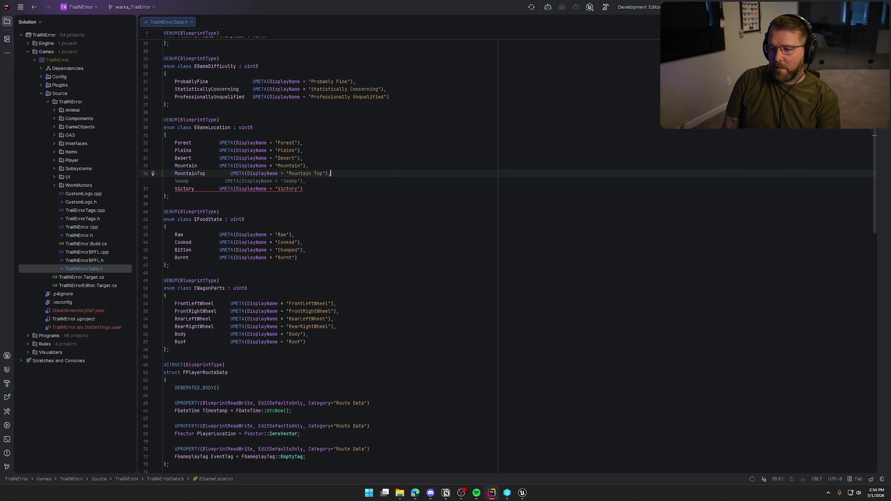
key("Tab")
left_click(325, 173)
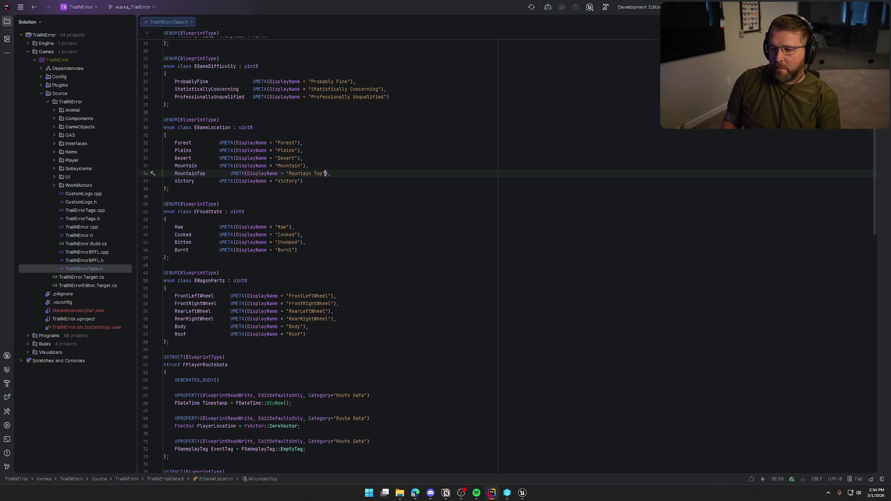
left_click(244, 173)
key("BackSpace")
left_click(361, 168)
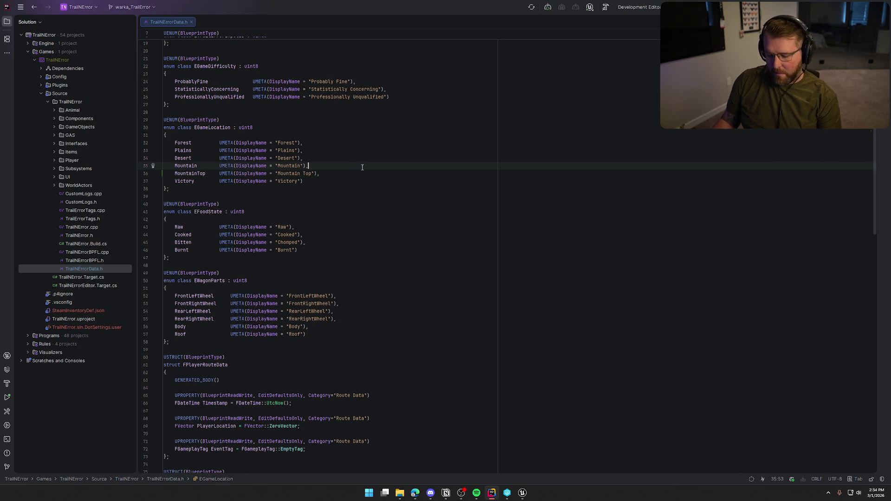
mouse_move(523, 492)
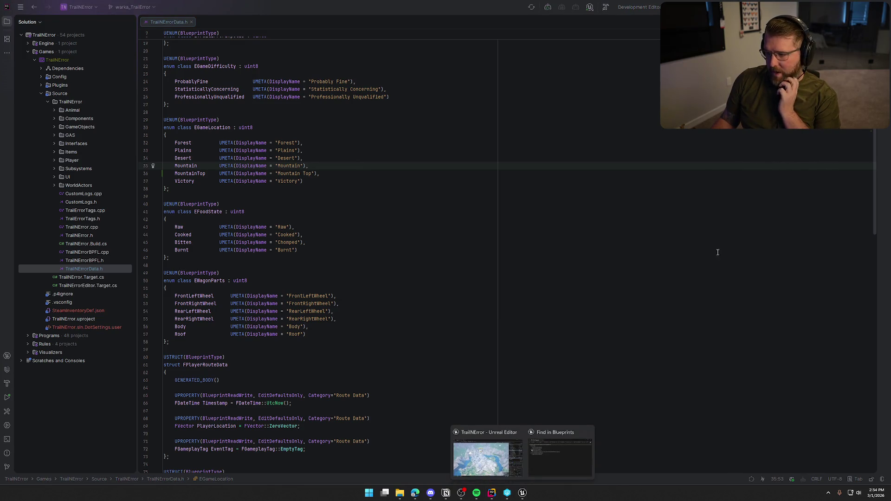
left_click(488, 454)
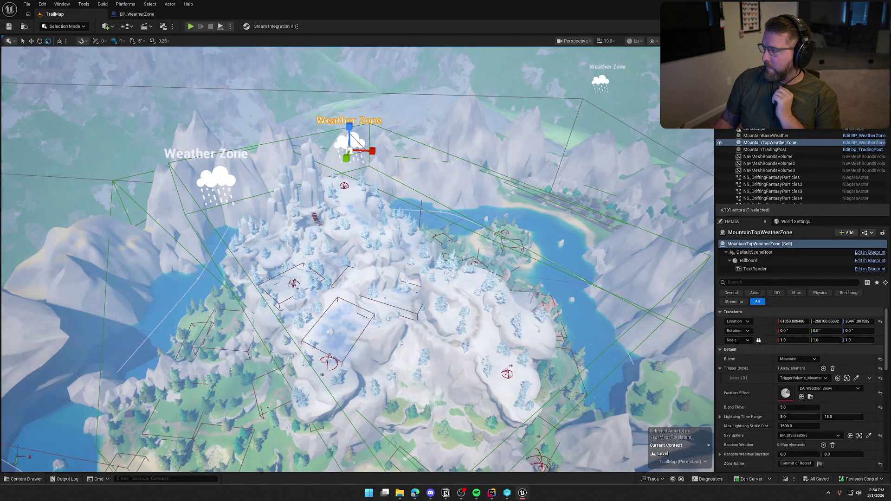
- Build the project in Rider with Ctrl+Shift+B until it succeeds, then close the build log
key("alt+Tab")
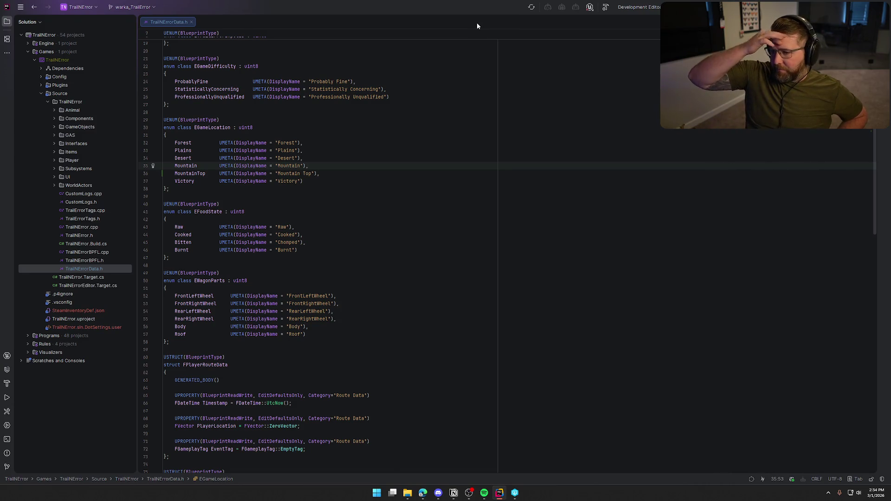
key("ctrl+shift+b")
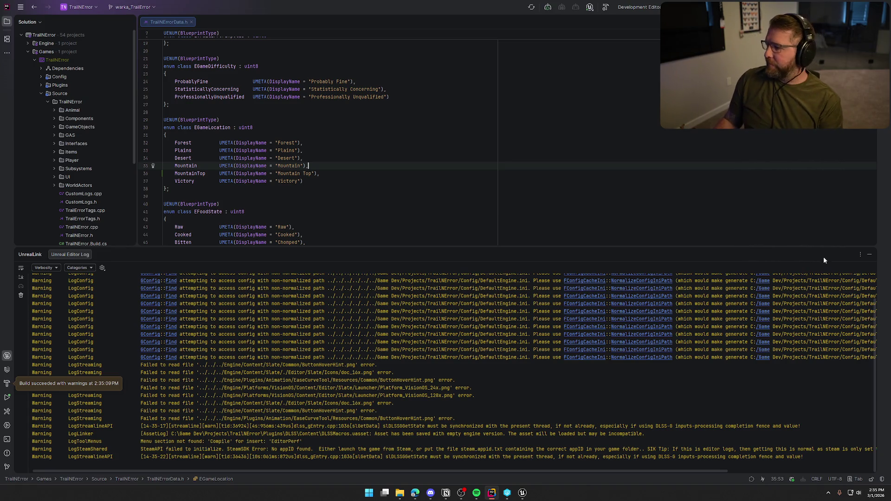
left_click(869, 254)
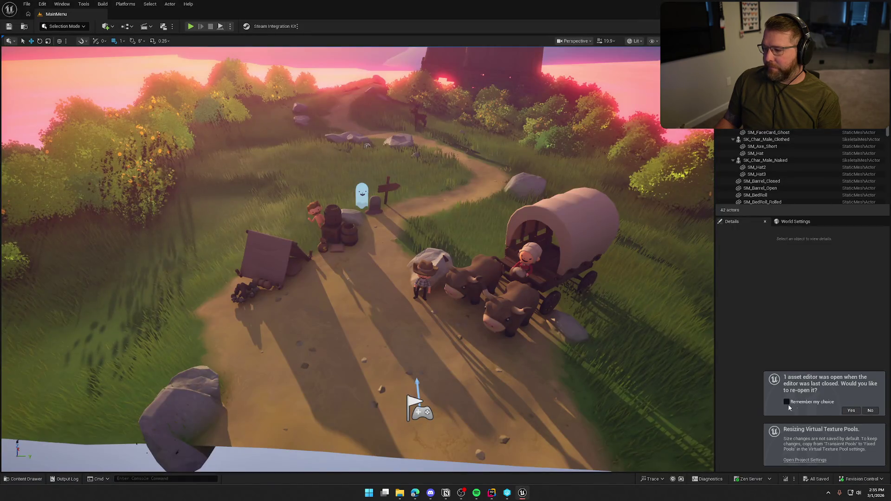
- Open the TrailMap level from the Maps folder in the content drawer
left_click(870, 411)
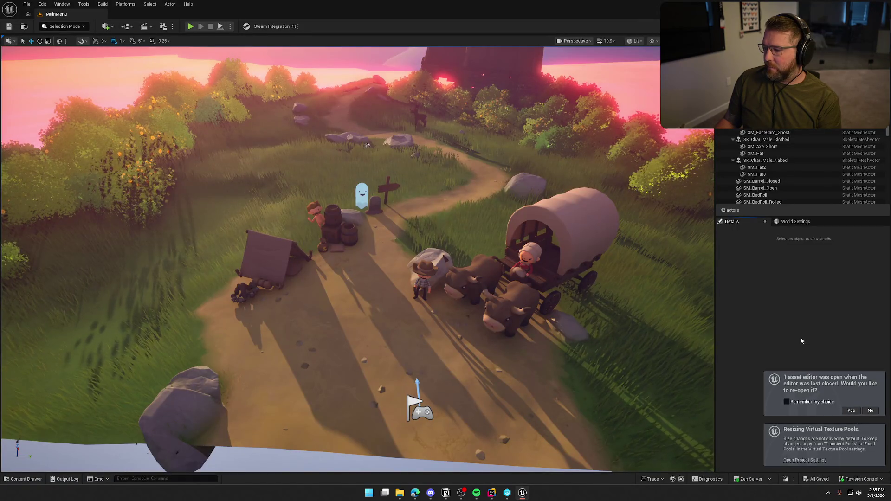
key("ctrl+space")
left_click(67, 407)
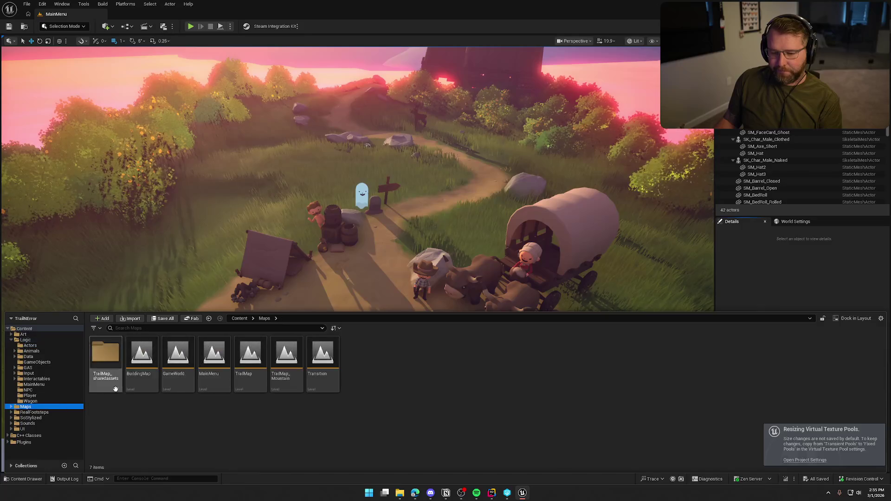
left_click(243, 354)
double_click(242, 354)
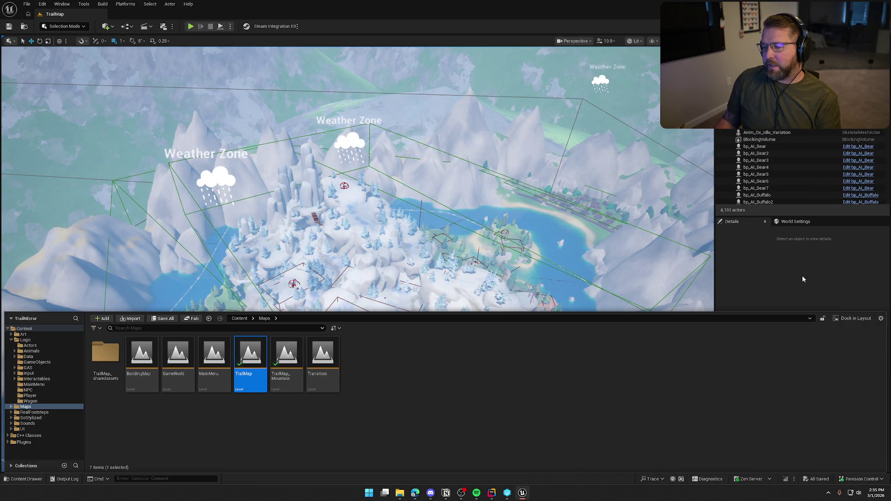
left_click(349, 142)
- Set MountainTopWeatherZone's Biome to Mountain Top, save TrailMap, and open BP_WeatherZone with Ctrl+E
left_click(349, 141)
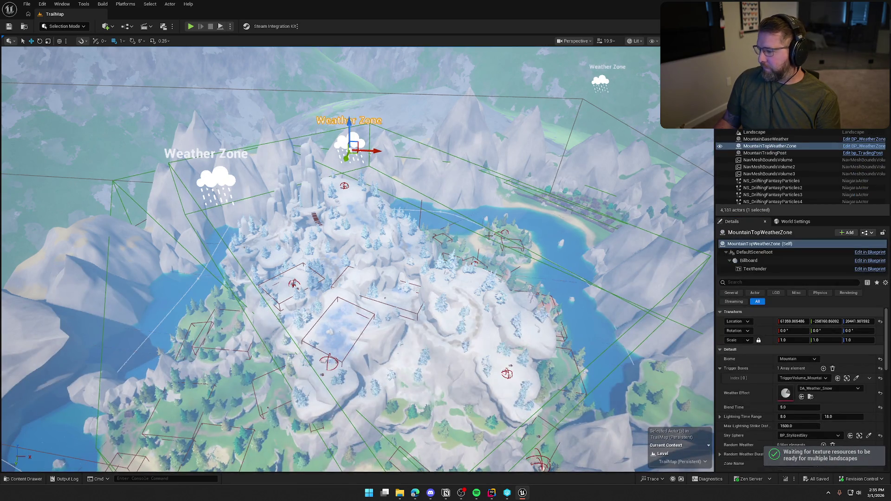
left_click(798, 359)
left_click(805, 396)
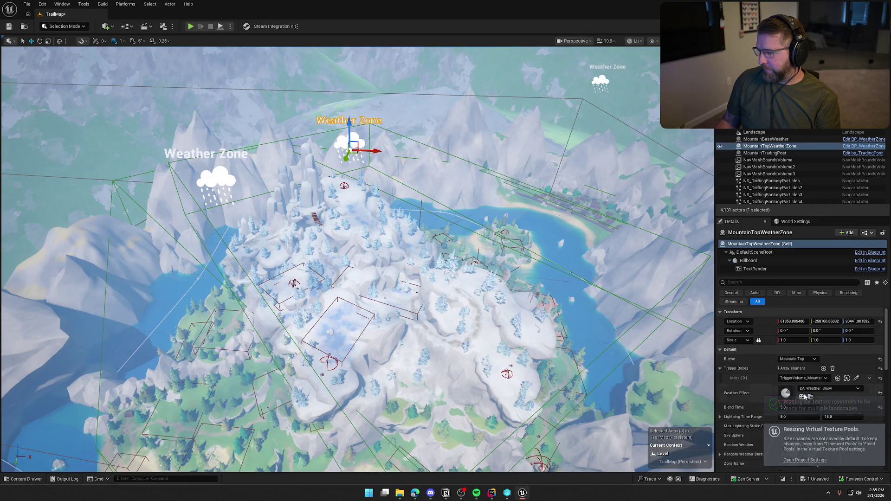
left_click(601, 84)
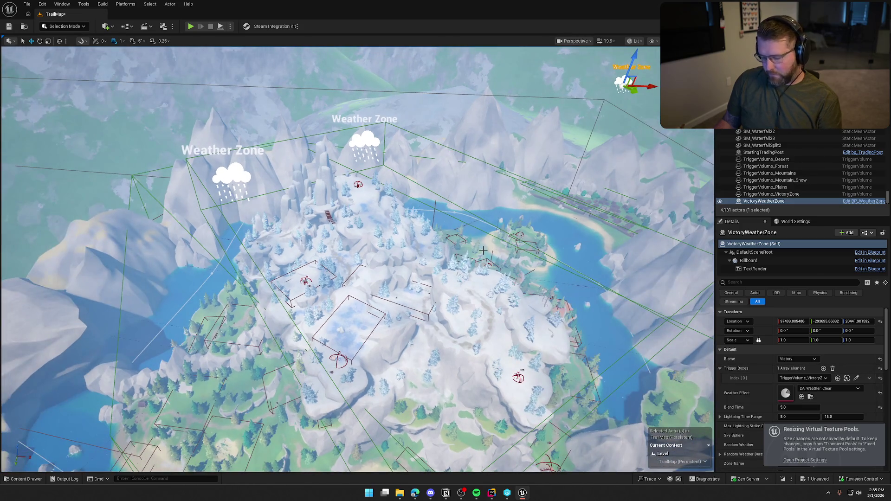
key("ctrl+s")
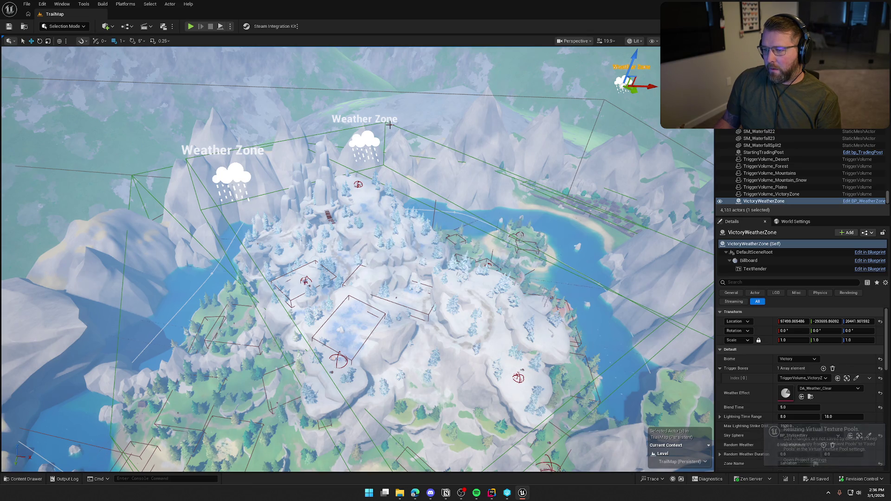
left_click(368, 139)
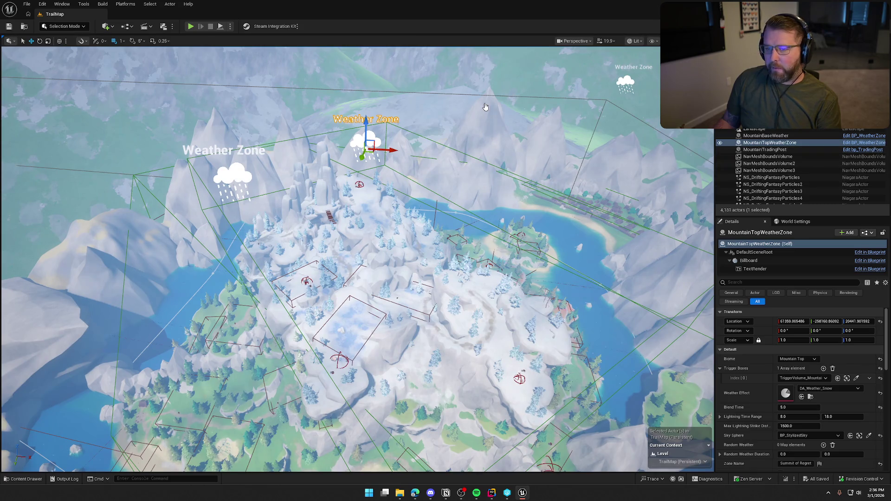
key("ctrl+e")
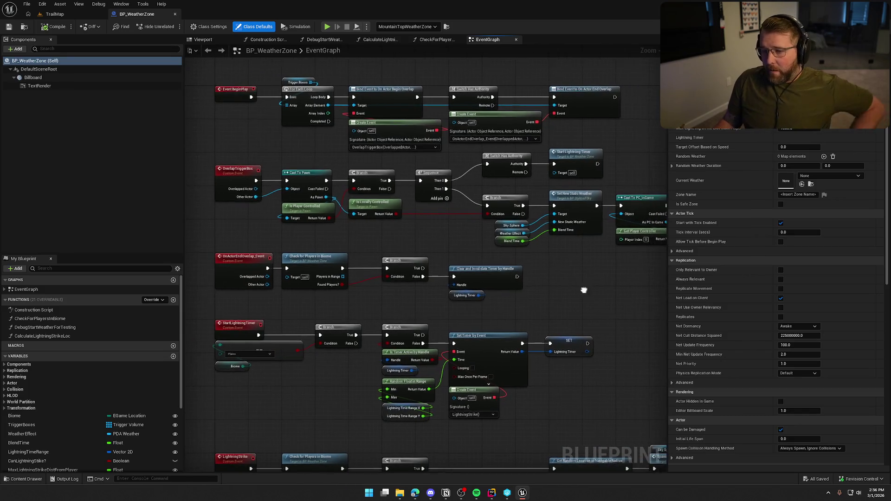
left_click(575, 156)
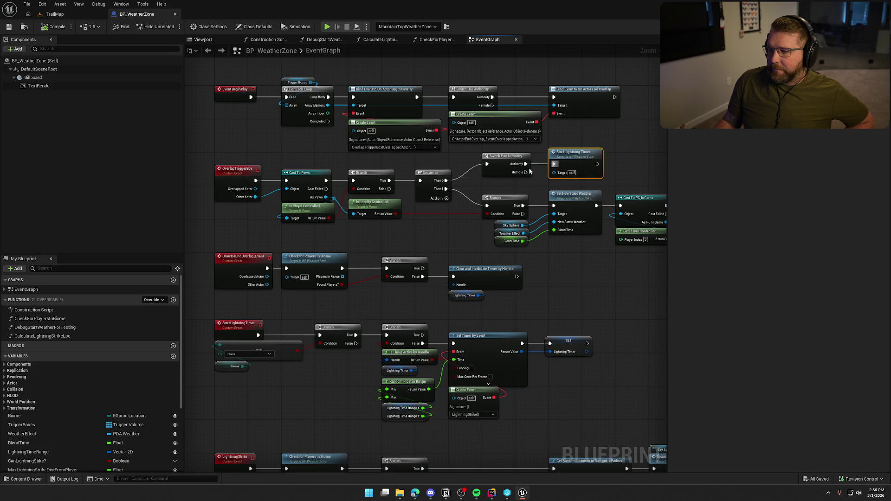
mouse_move(627, 167)
left_mouse_down()
mouse_move(508, 152)
mouse_move(557, 147)
left_mouse_up()
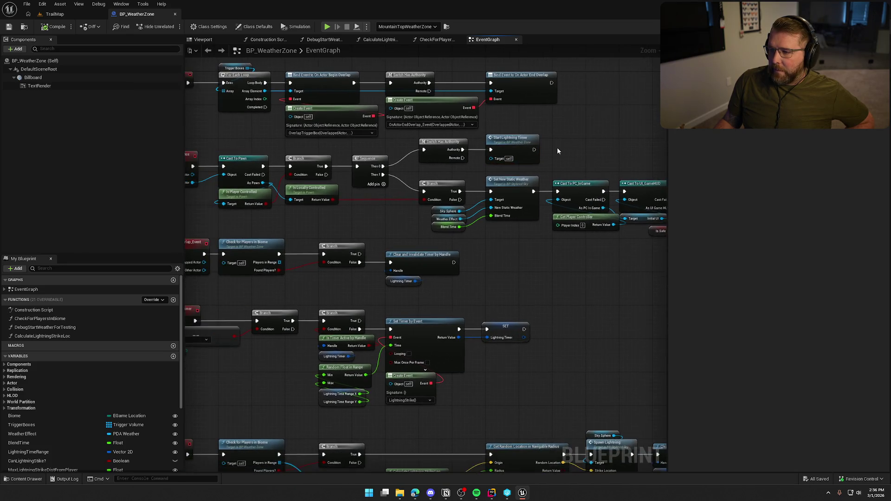
scroll(557, 147, "down", 2)
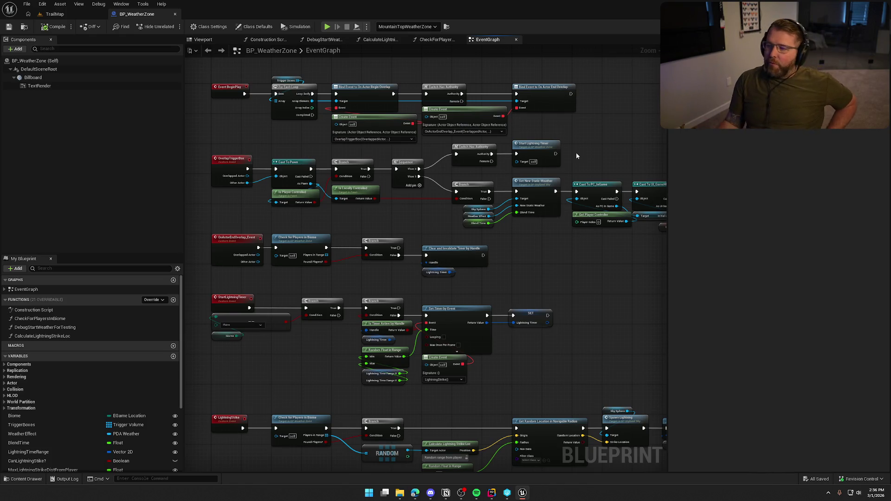
left_click(519, 155)
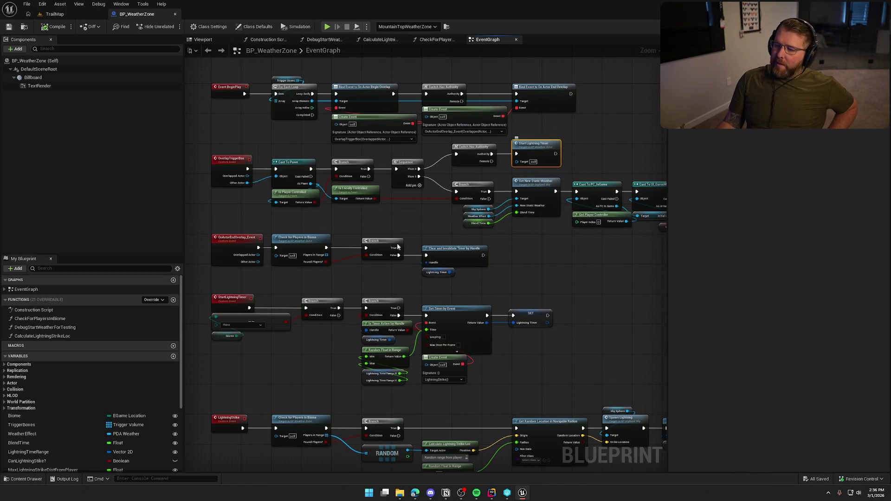
right_click(234, 302)
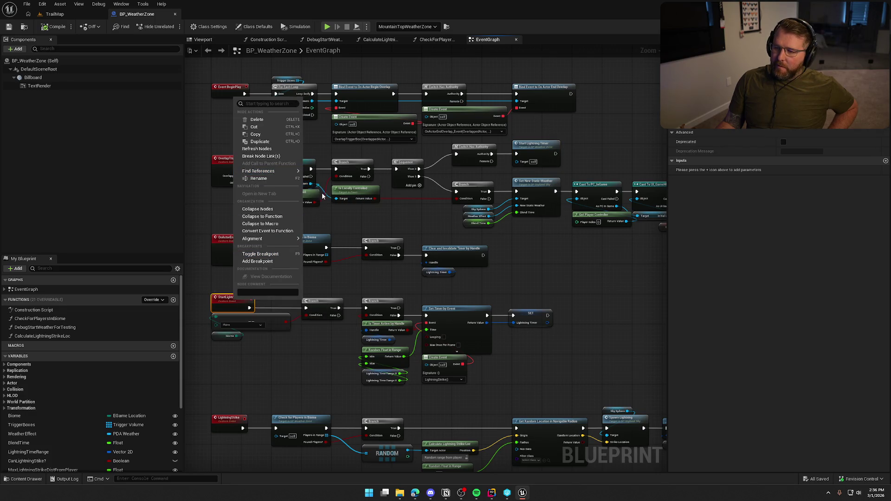
key("Escape")
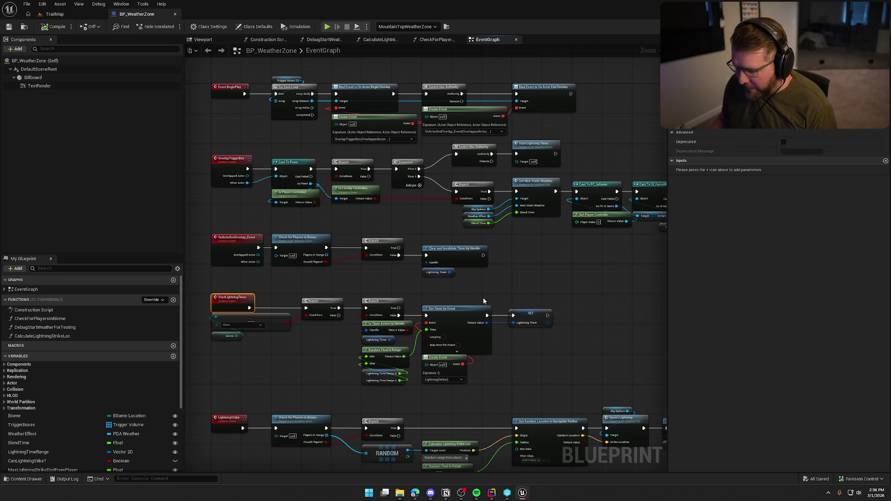
scroll(555, 263, "up", 3)
left_click_drag(547, 156, 395, 188)
- Add a Select node and wire the Biome variable into its index
type("selec")
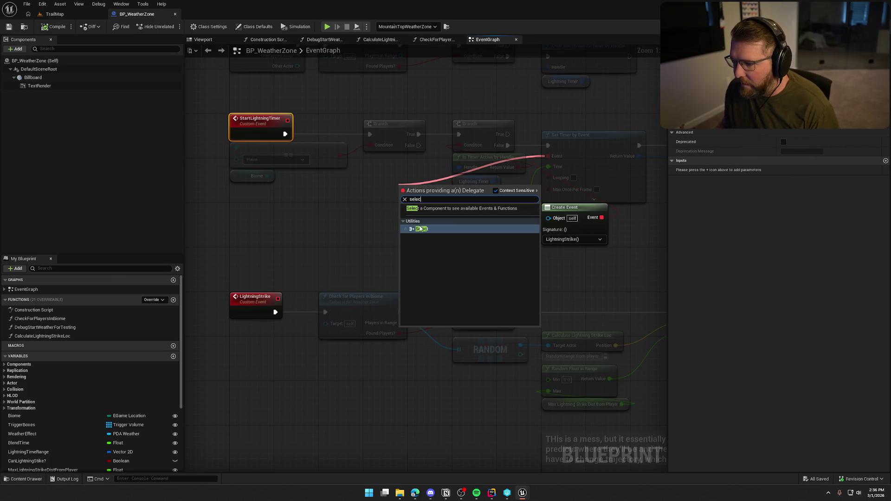
left_click(421, 229)
left_click_drag(437, 194, 379, 195)
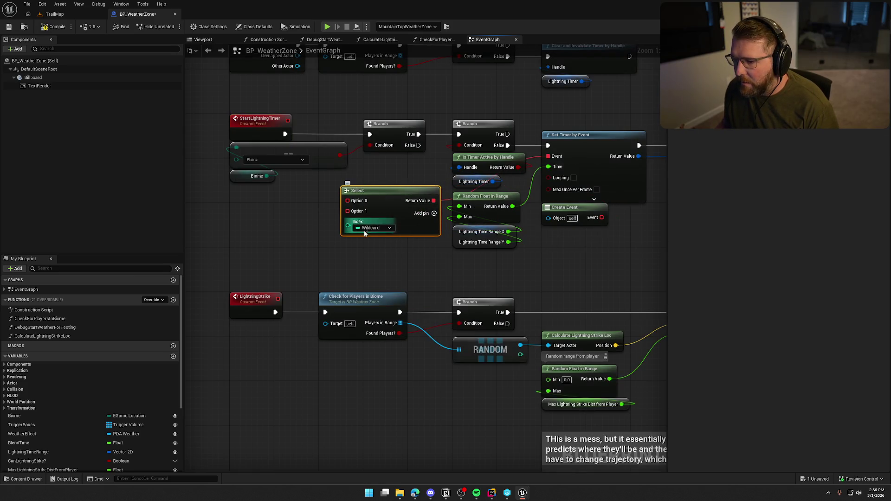
left_click_drag(346, 228, 268, 175)
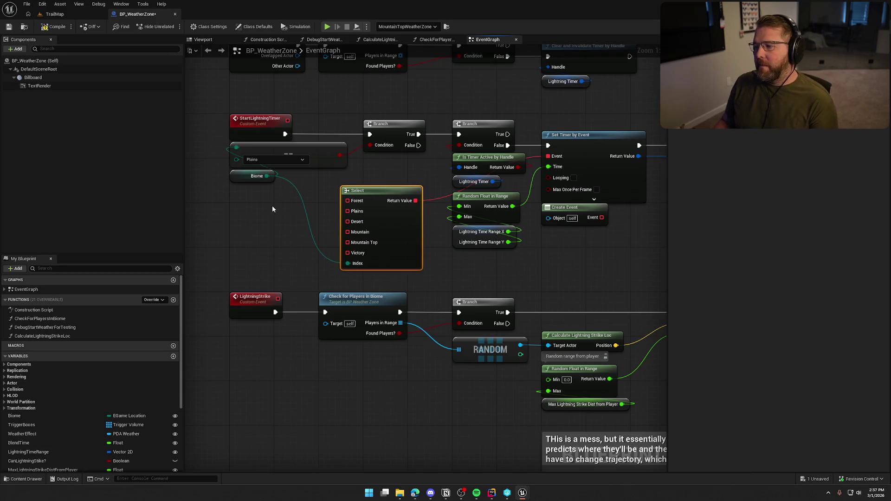
- Undo the Select node and go back to the Start Lightning Timer call in DebugStartWeatherForTesting
key("ctrl+z")
key("ctrl+z")
key("ctrl+z")
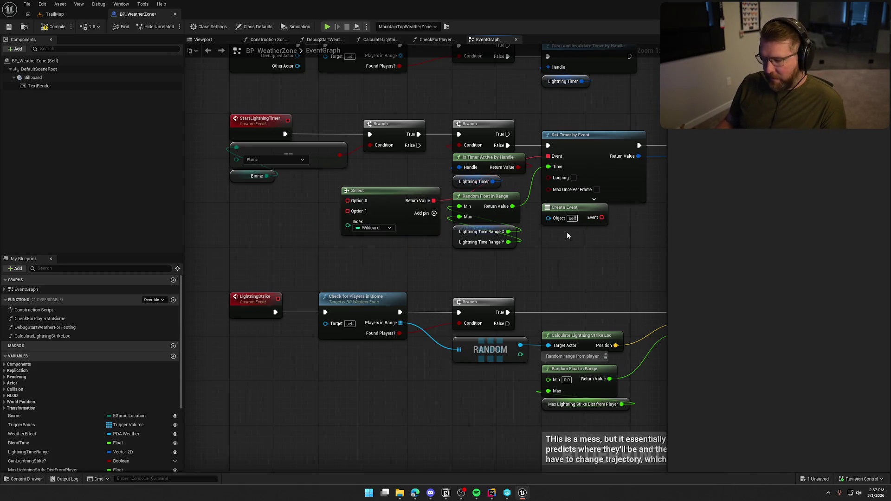
key("ctrl+z")
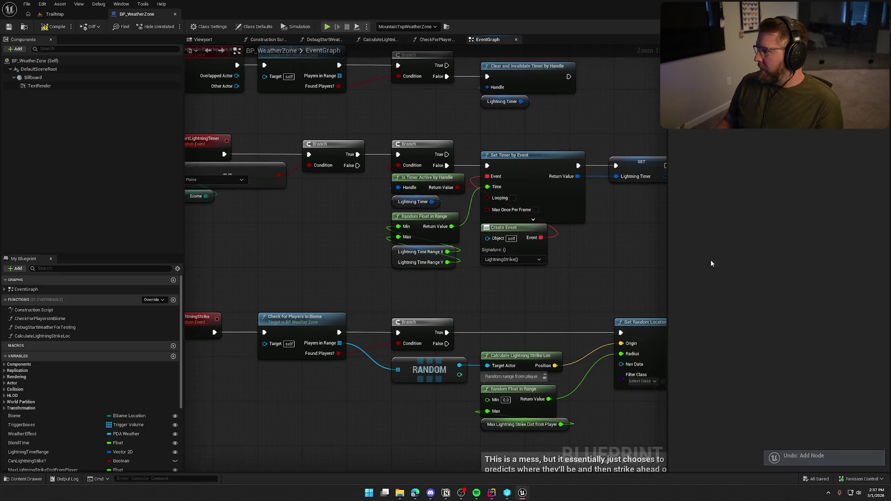
key("ctrl+z")
key("ctrl+z")
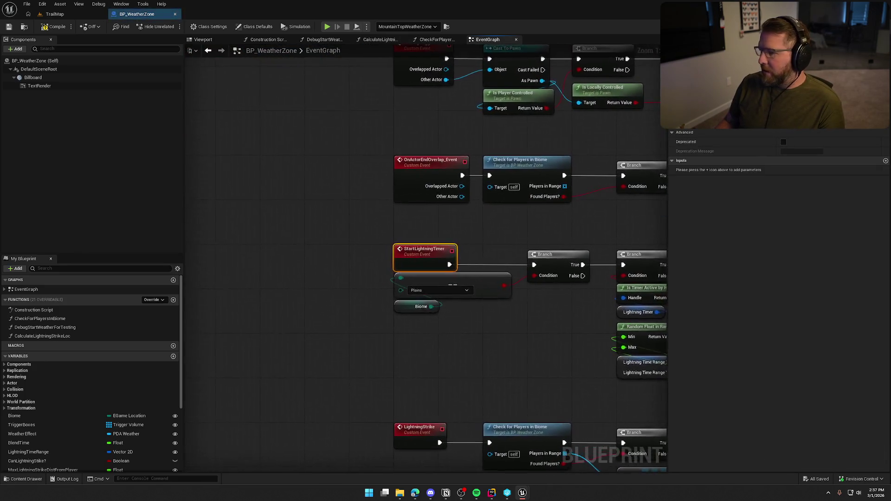
key("ctrl+z")
key("ctrl+z")
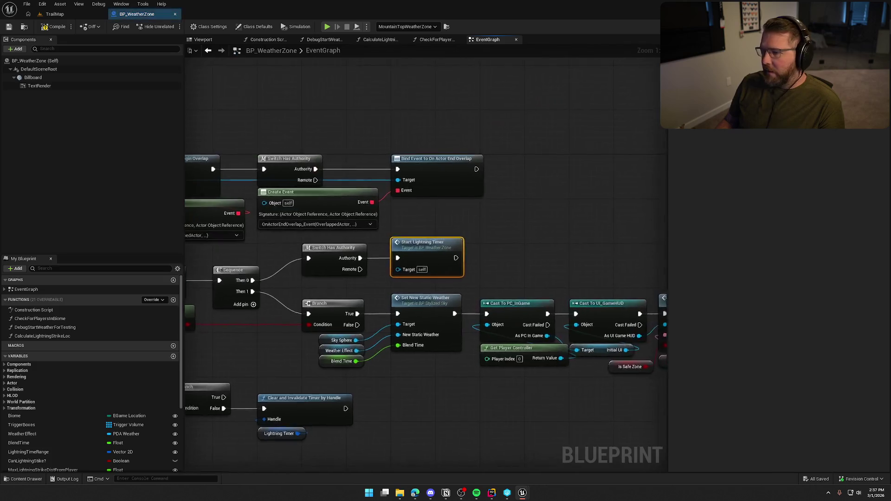
key("ctrl+z")
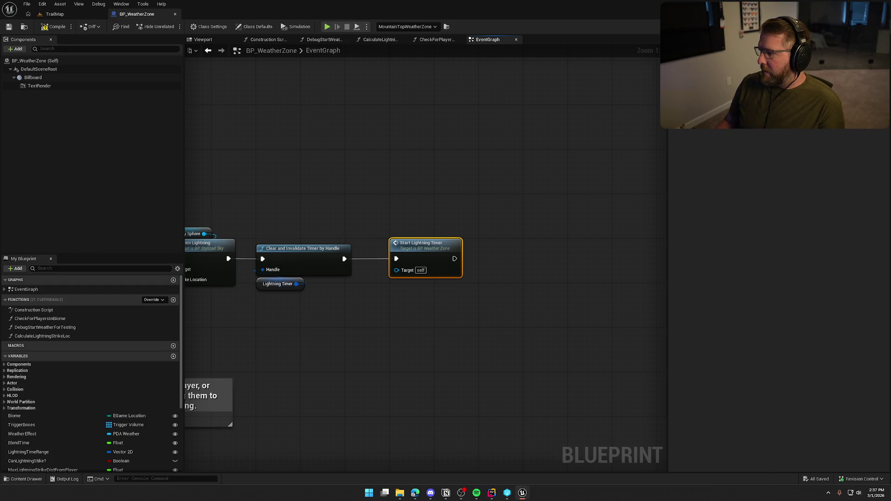
key("ctrl+z")
key("ctrl+z")
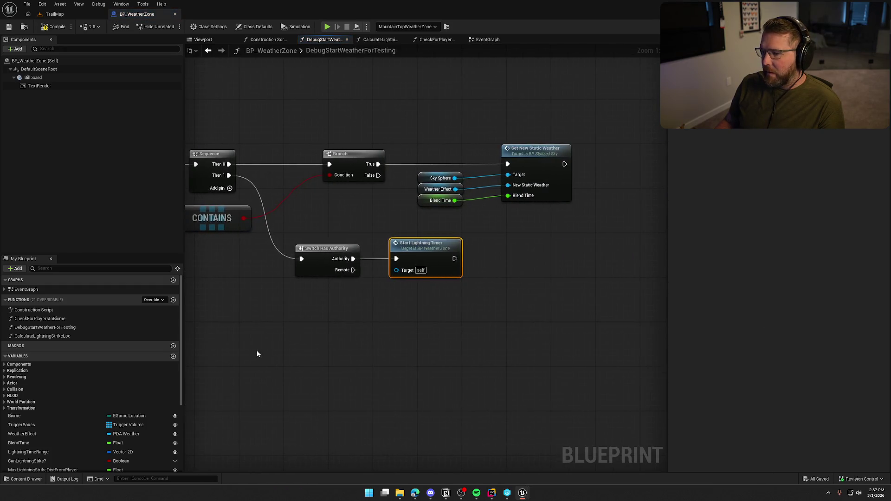
key("ctrl+z")
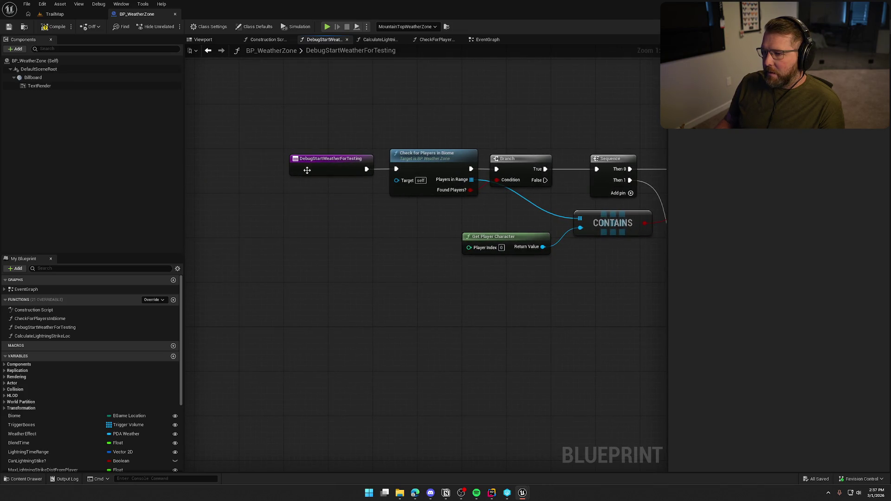
- Delete the DebugStartWeatherForTesting function from My Blueprint and save BP_WeatherZone
right_click(317, 166)
mouse_move(372, 251)
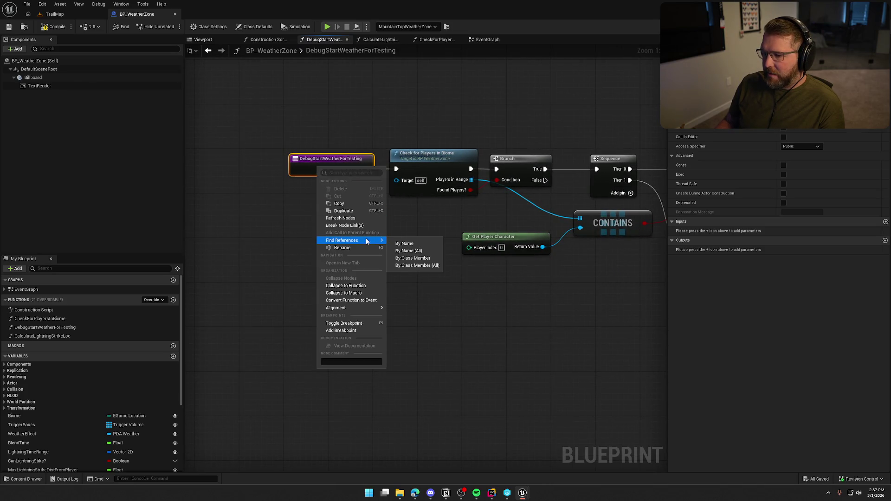
left_click(417, 265)
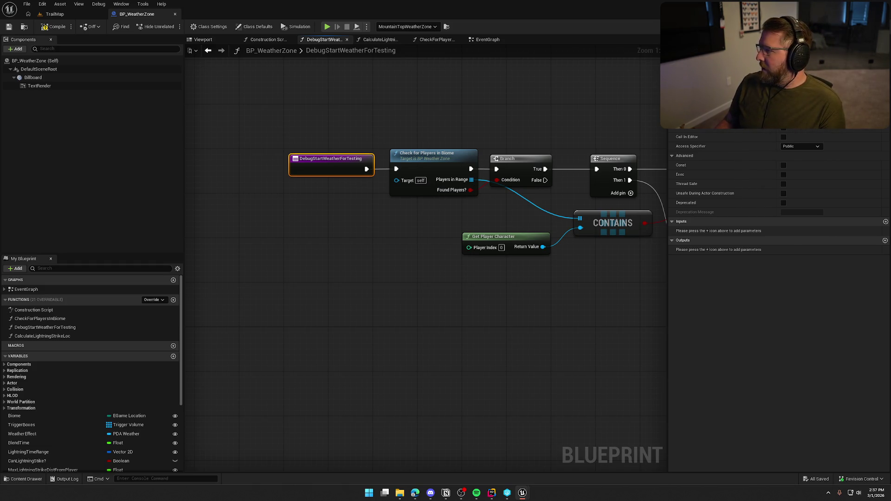
left_click(76, 327)
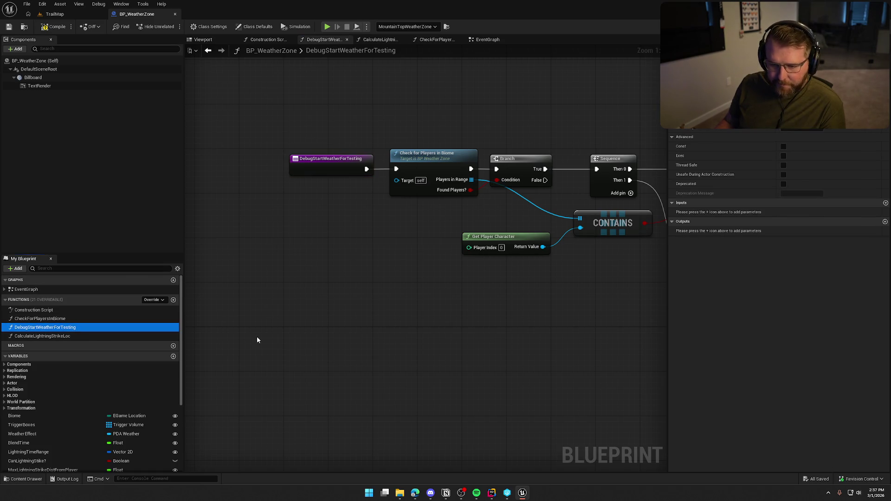
key("Delete")
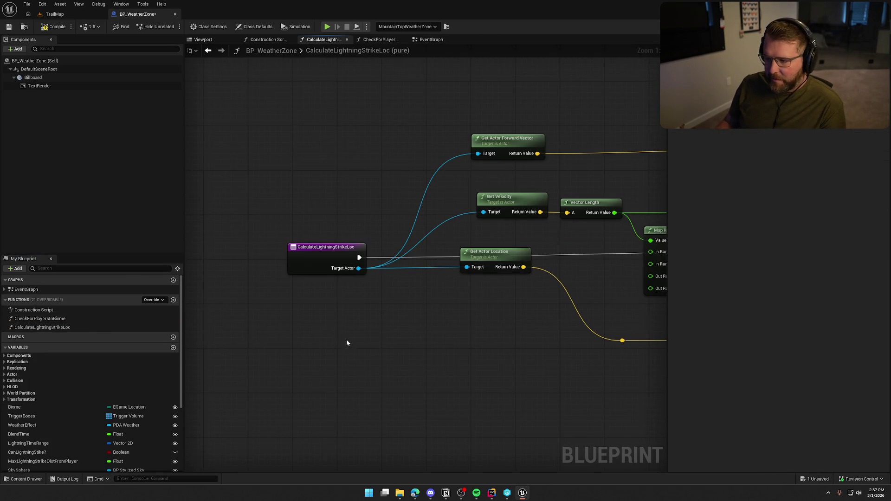
scroll(346, 342, "down", 5)
key("ctrl+s")
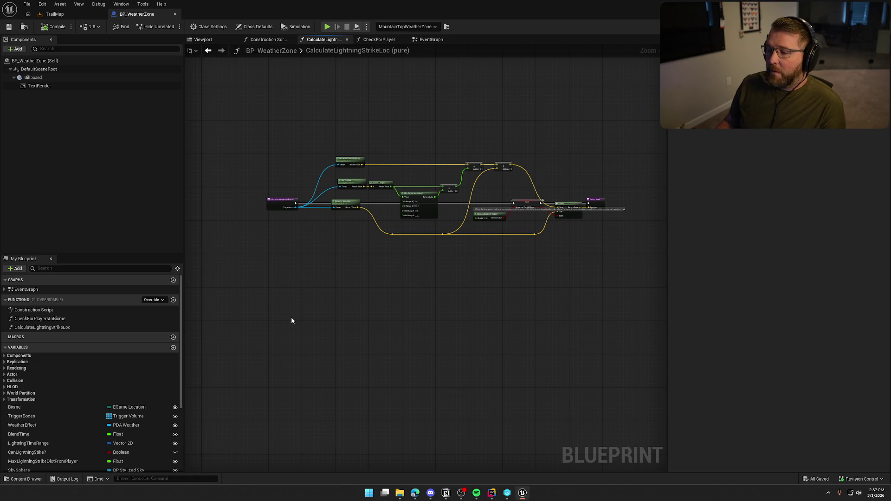
- Close the Construction Script, CalculateLightningStrikeLoc, CheckForPlayersInBiome and other function graph tabs
left_click(267, 40)
middle_click(267, 40)
middle_click(265, 41)
middle_click(264, 41)
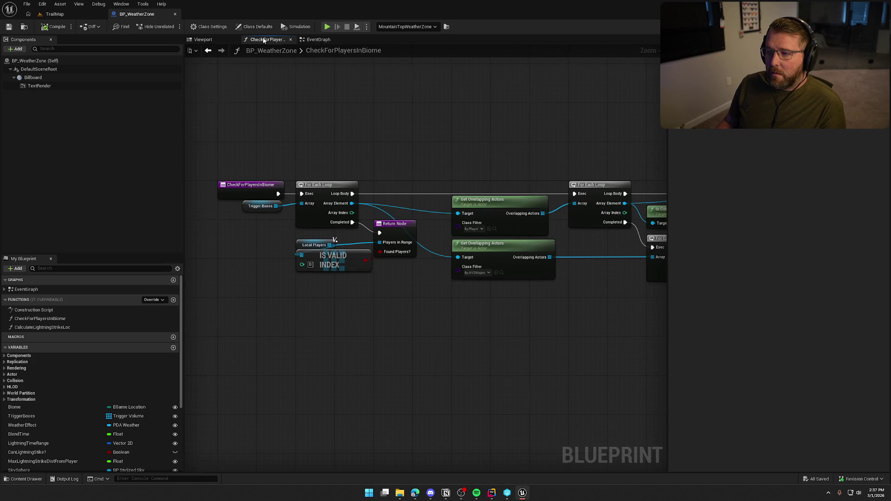
scroll(266, 290, "down", 3)
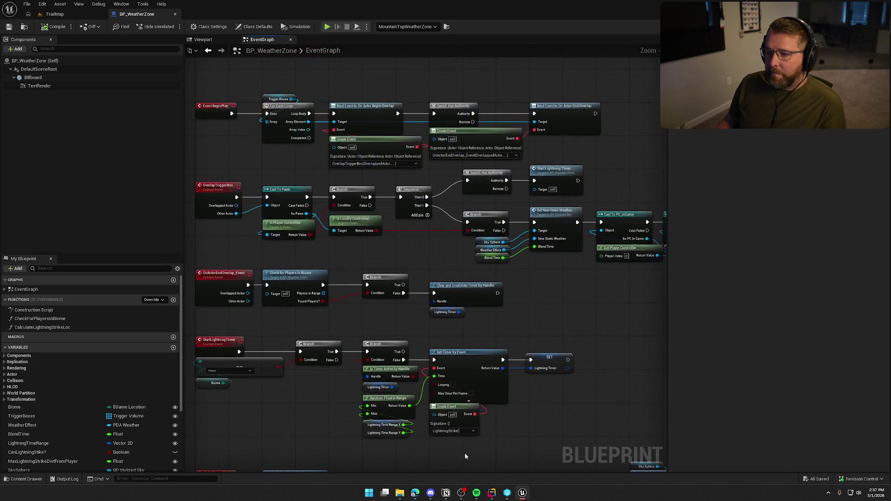
- Rename the StartLightningTimer custom event node in the Event Graph to StartWeatherEventTimer
scroll(266, 289, "up", 5)
mouse_move(265, 290)
left_mouse_down()
mouse_move(372, 252)
mouse_move(393, 142)
left_mouse_up()
left_click(320, 219)
key("F2")
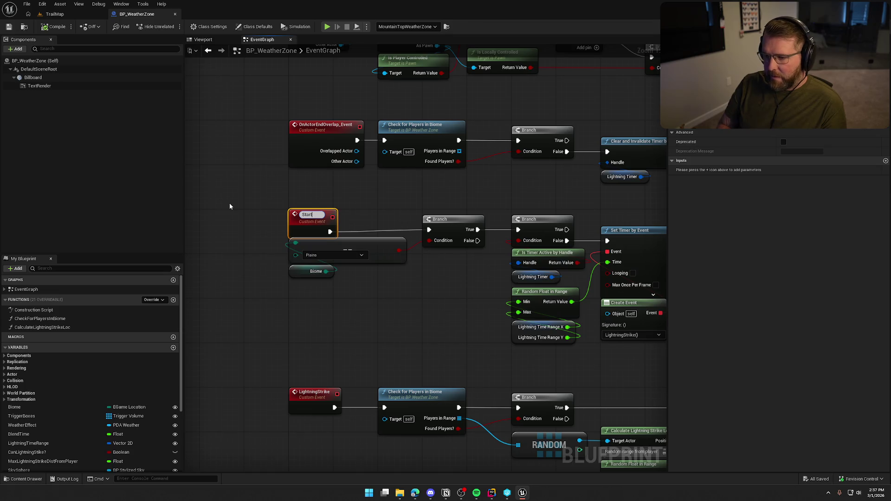
type("Weather EventTimer")
key("Return")
mouse_move(229, 203)
left_mouse_down()
mouse_move(235, 319)
mouse_move(430, 295)
mouse_move(406, 245)
mouse_move(369, 256)
mouse_move(321, 241)
mouse_move(326, 222)
left_mouse_up()
left_click(369, 256)
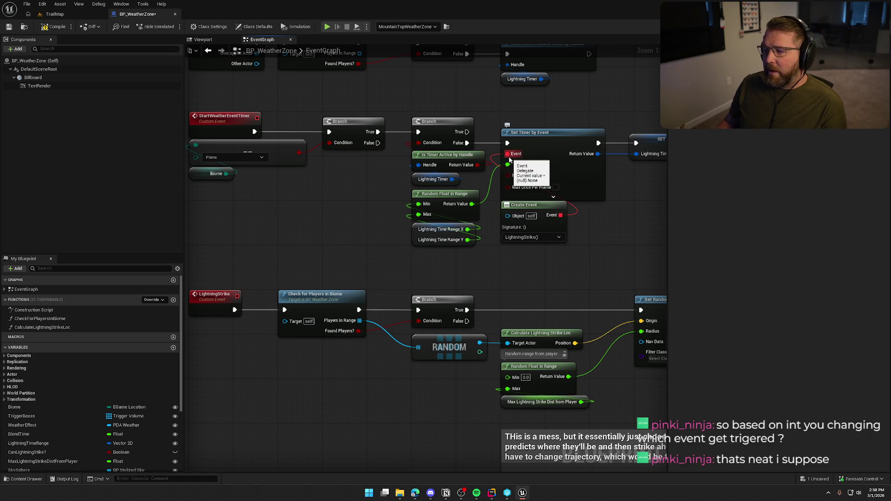
left_click_drag(501, 158, 535, 153)
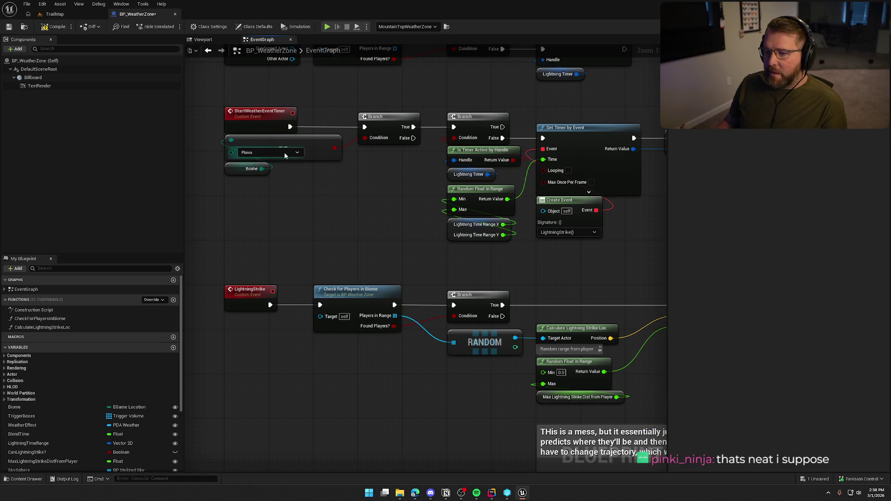
left_click_drag(375, 241, 307, 221)
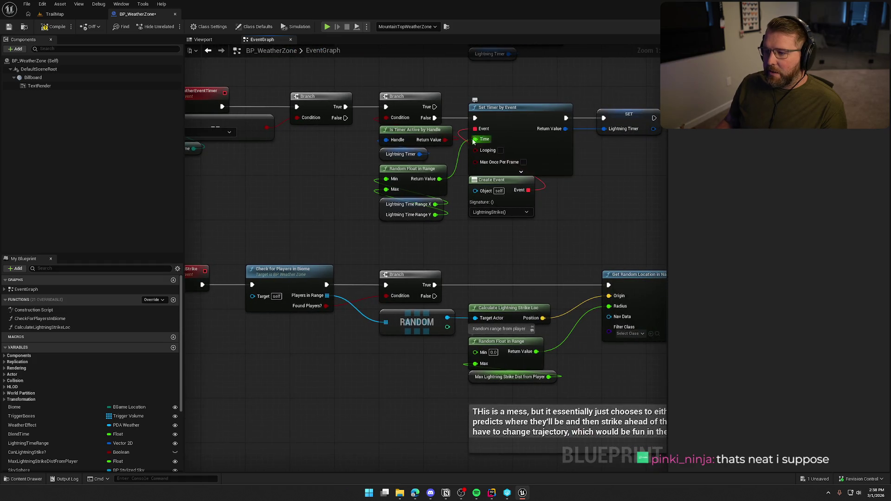
left_click_drag(289, 186, 276, 194)
left_click_drag(325, 324, 356, 239)
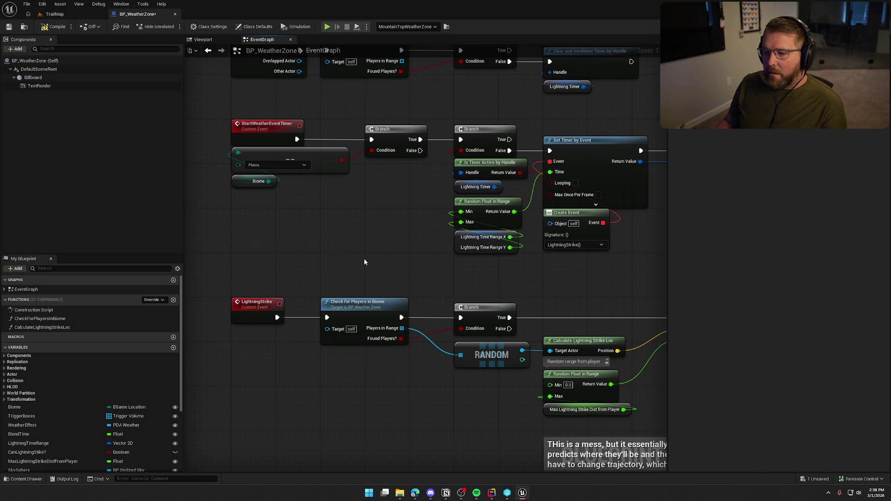
scroll(328, 246, "down", 5)
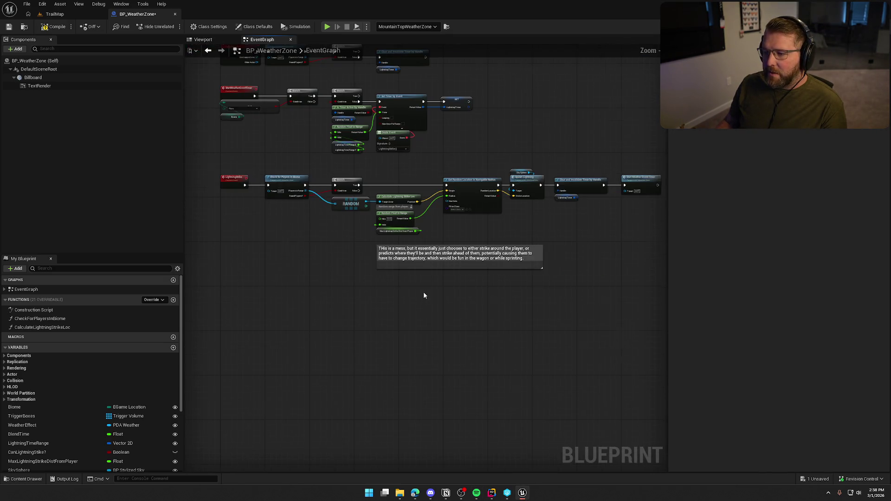
left_click_drag(634, 306, 250, 192)
scroll(263, 214, "up", 6)
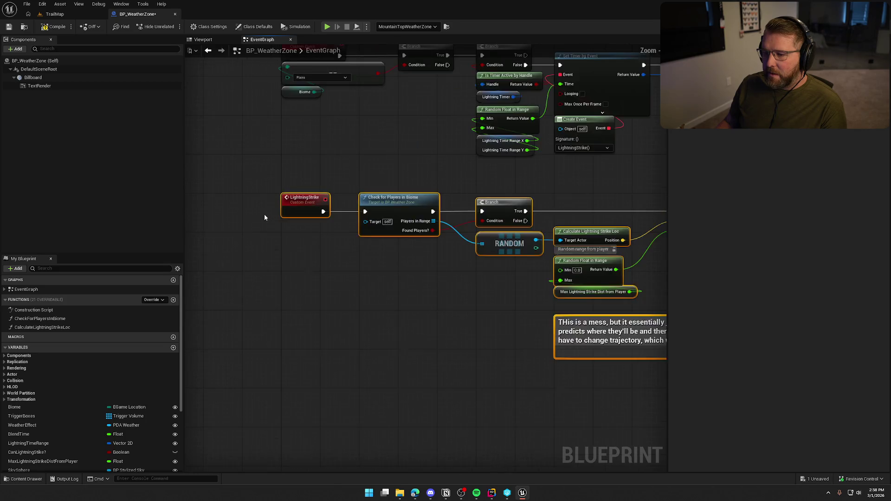
left_click(344, 249)
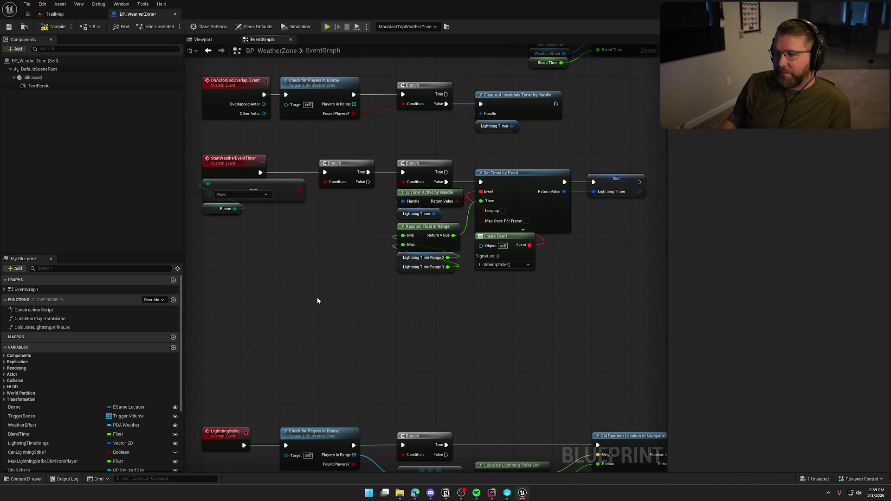
scroll(325, 278, "up", 2)
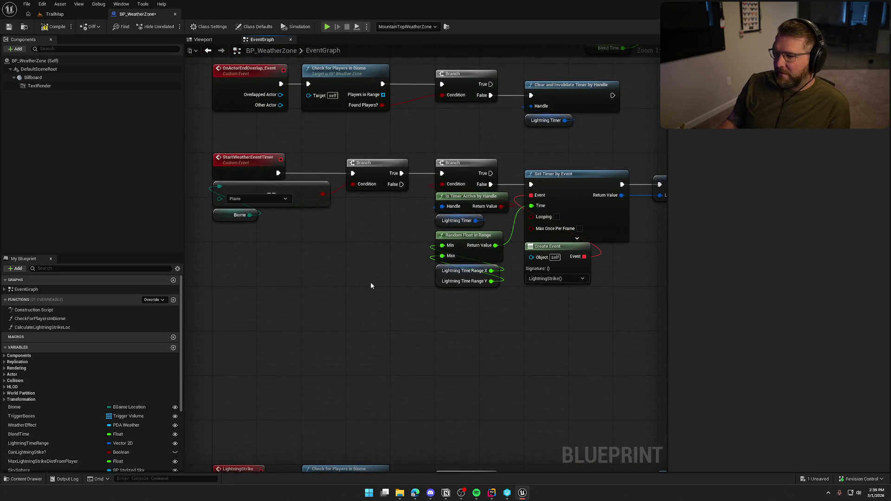
mouse_move(358, 268)
left_mouse_down()
mouse_move(324, 274)
mouse_move(264, 410)
mouse_move(414, 389)
left_mouse_up()
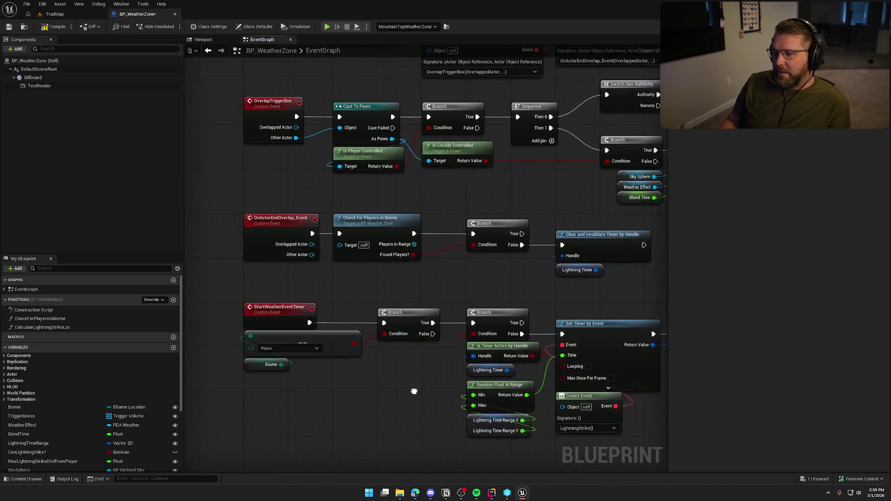
left_click_drag(584, 300, 493, 226)
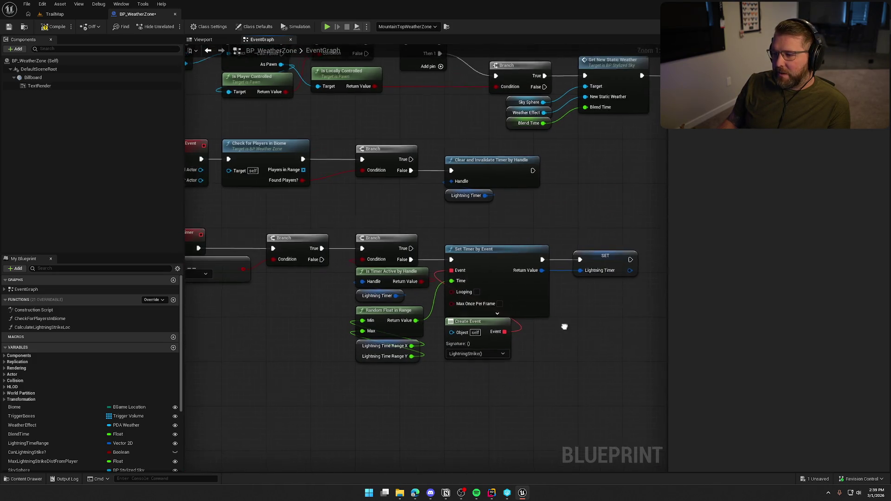
left_click_drag(563, 324, 512, 296)
left_click(557, 237)
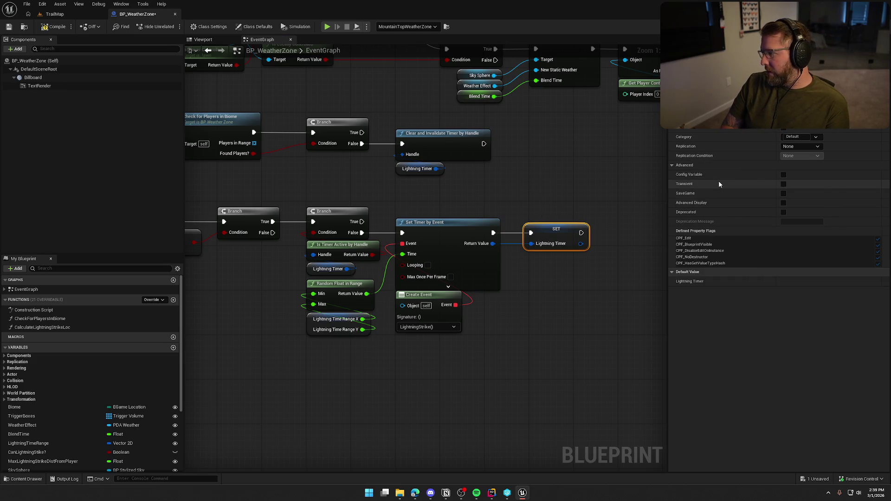
- Confirm the WeatherEventTimer variable name and compile the blueprint
key("Return")
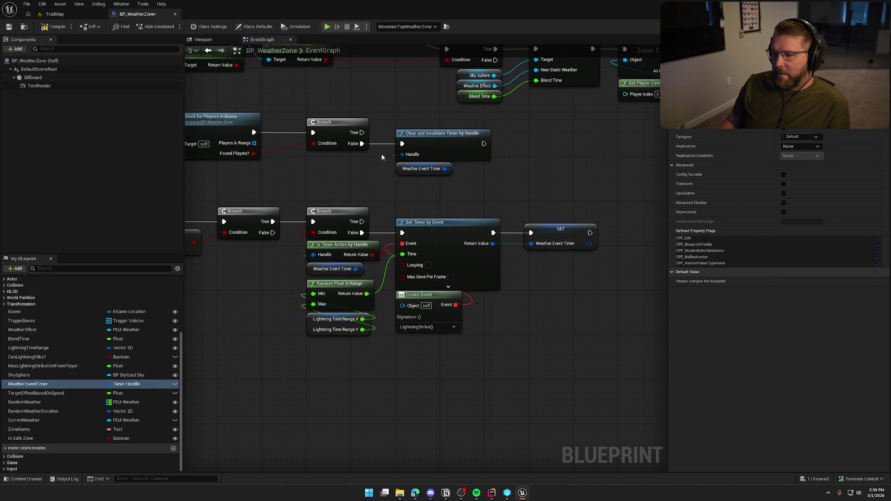
left_click_drag(382, 154, 502, 172)
left_click(44, 29)
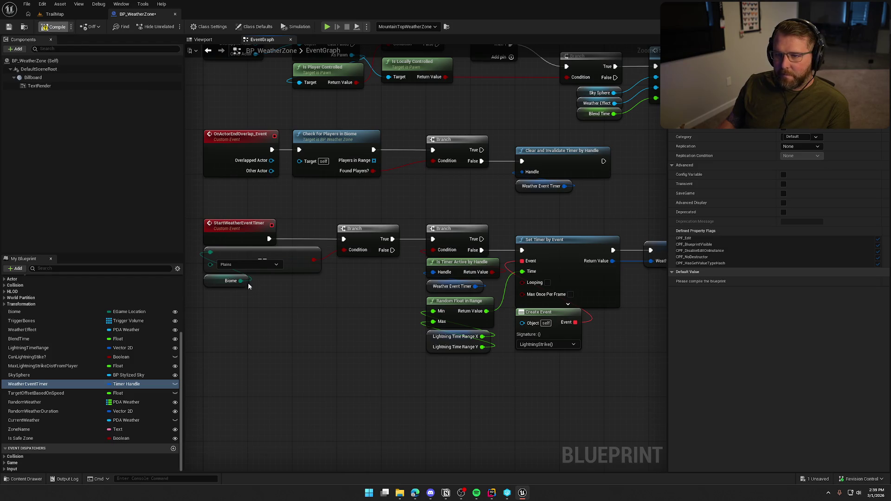
- Review the overlap and weather timer chains and select the Lightning Time Range value node
mouse_move(319, 333)
left_mouse_down()
mouse_move(344, 390)
mouse_move(386, 450)
mouse_move(262, 374)
mouse_move(370, 308)
left_mouse_up()
mouse_move(436, 255)
left_mouse_down()
mouse_move(522, 246)
mouse_move(453, 255)
mouse_move(98, 248)
mouse_move(423, 255)
mouse_move(539, 282)
left_mouse_up()
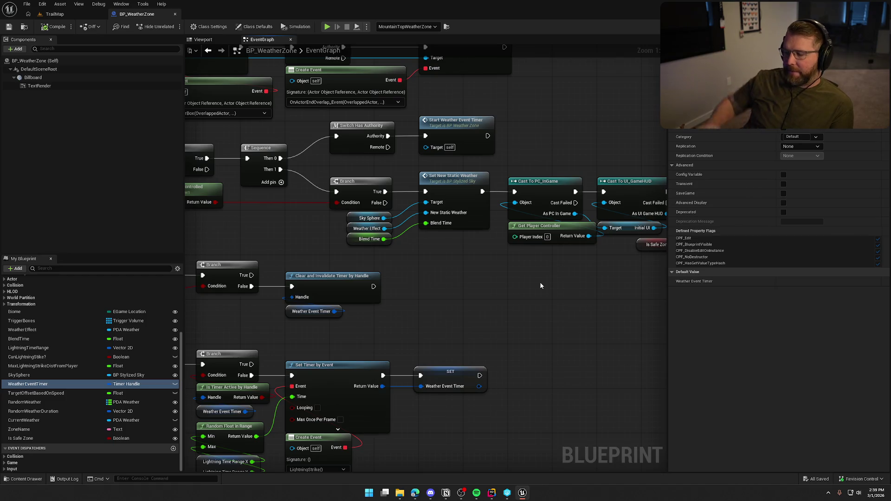
mouse_move(437, 291)
left_mouse_down()
mouse_move(491, 284)
mouse_move(667, 226)
left_mouse_up()
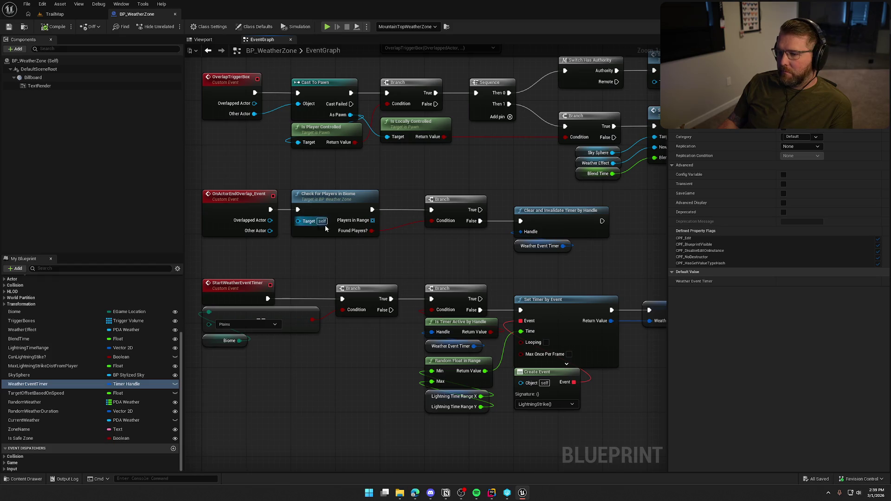
left_click_drag(487, 264, 507, 160)
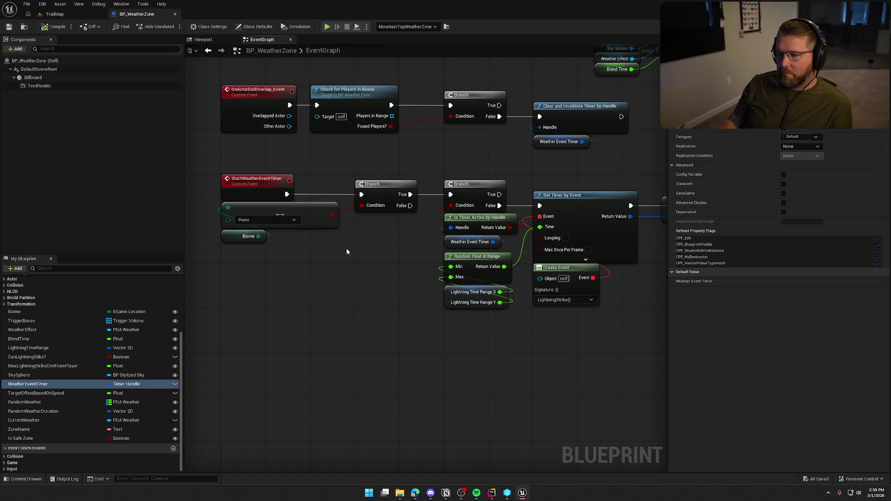
mouse_move(327, 250)
left_mouse_down()
mouse_move(356, 287)
mouse_move(239, 305)
mouse_move(264, 243)
left_mouse_up()
mouse_move(333, 233)
left_mouse_down()
mouse_move(348, 250)
mouse_move(232, 249)
left_mouse_up()
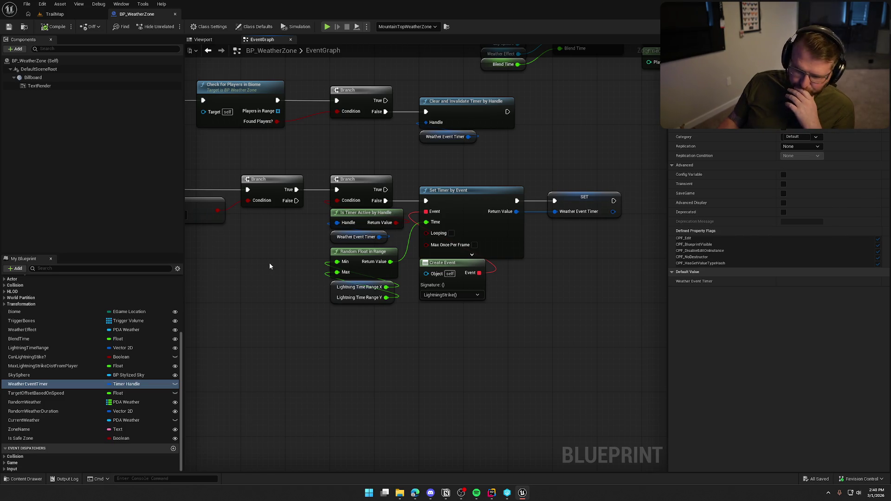
left_click(335, 291)
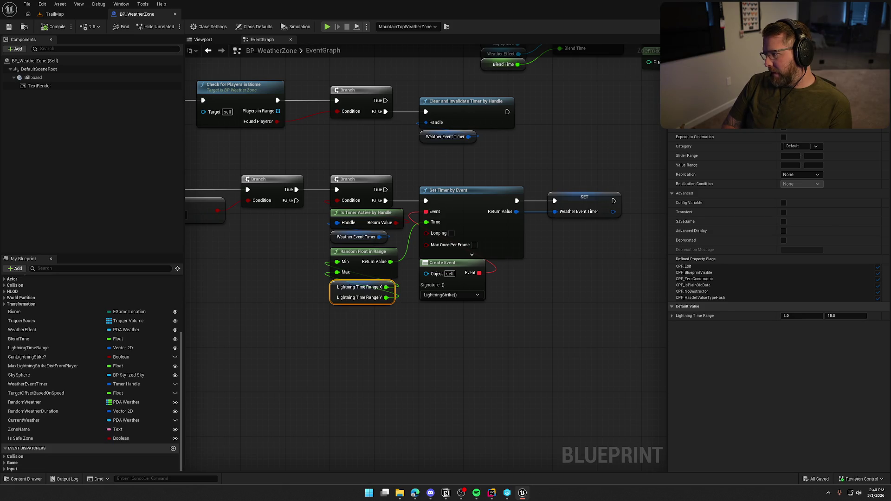
- Confirm the WeatherEventTimeRange name and bring the LightningStrike chain into view
key("Return")
mouse_move(364, 359)
left_mouse_down()
mouse_move(441, 301)
mouse_move(590, 232)
mouse_move(583, 253)
mouse_move(375, 171)
left_mouse_up()
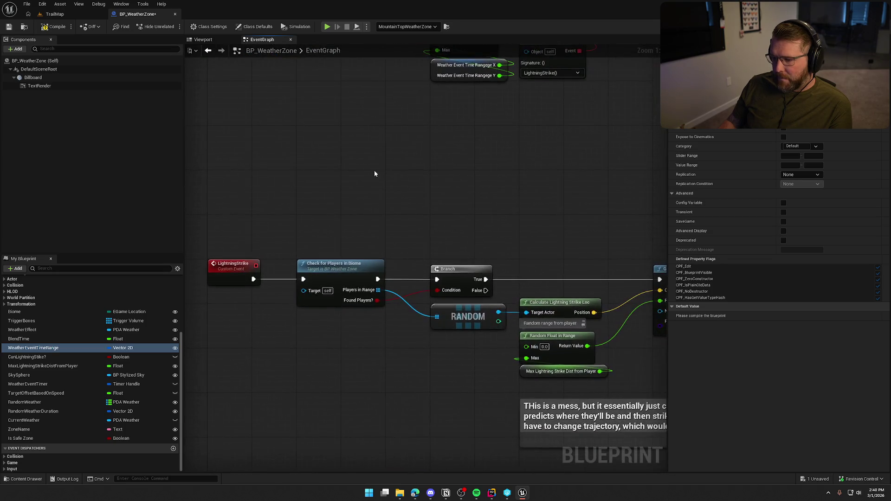
left_click_drag(445, 219, 451, 340)
mouse_move(434, 284)
left_mouse_down()
mouse_move(406, 294)
mouse_move(333, 285)
left_mouse_up()
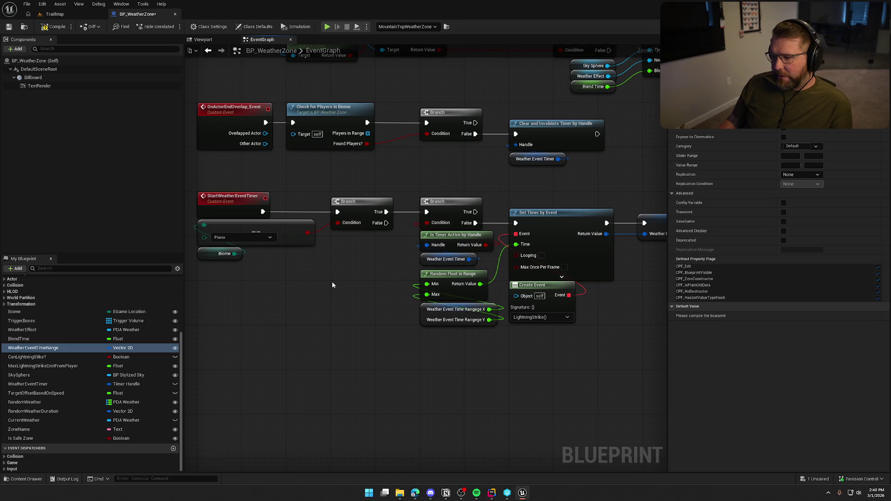
mouse_move(333, 281)
left_mouse_down()
mouse_move(314, 273)
mouse_move(302, 174)
left_mouse_up()
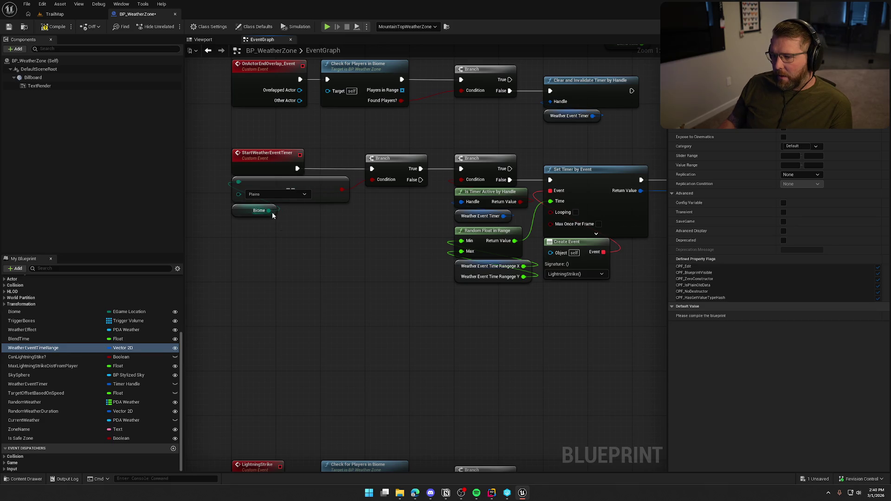
- Move the old branch and select nodes aside and select the Branch and Set Timer group
left_click_drag(273, 214, 314, 254)
left_click(398, 215)
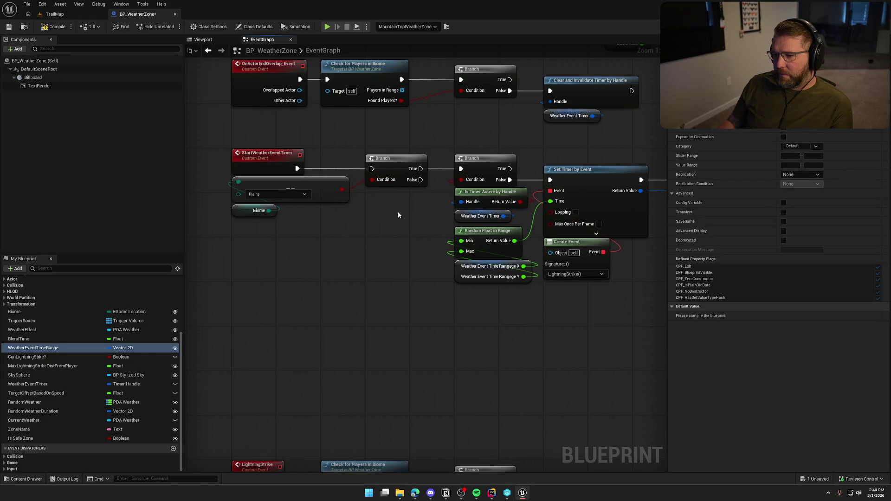
left_click_drag(241, 192, 242, 192)
mouse_move(394, 169)
left_mouse_down()
mouse_move(551, 109)
mouse_move(317, 239)
mouse_move(282, 278)
left_mouse_up()
mouse_move(613, 288)
left_mouse_down()
mouse_move(383, 161)
mouse_move(290, 159)
left_mouse_up()
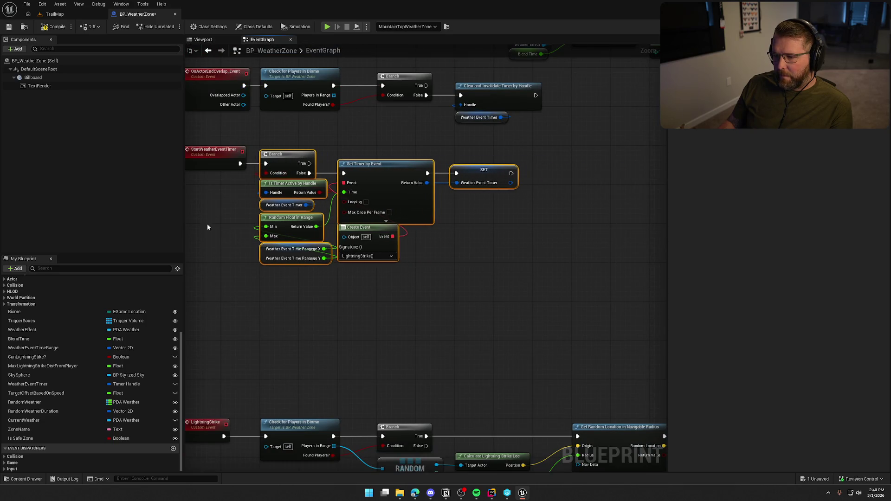
- Delete the old select and Branch nodes
left_click(207, 223)
scroll(304, 234, "up", 2)
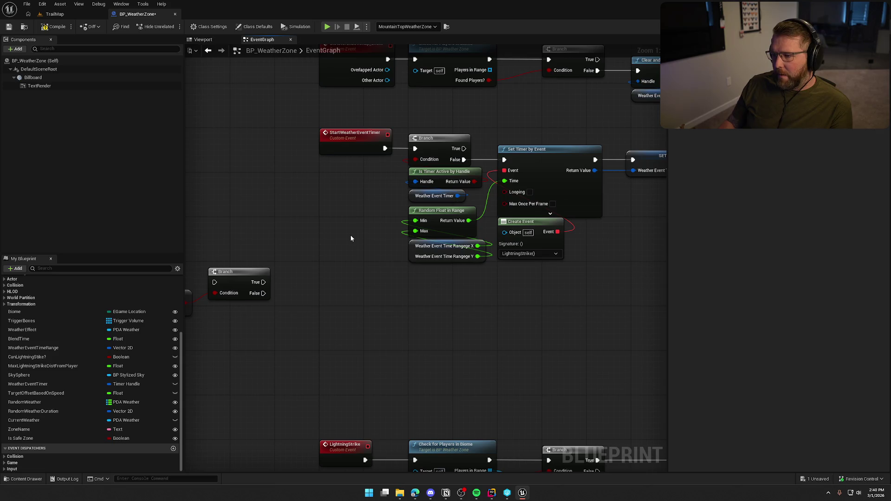
mouse_move(360, 244)
left_mouse_down()
mouse_move(394, 273)
mouse_move(454, 247)
mouse_move(396, 320)
mouse_move(204, 236)
left_mouse_up()
mouse_move(366, 227)
left_mouse_down()
mouse_move(530, 266)
mouse_move(375, 252)
left_mouse_up()
left_click(307, 230)
left_click_drag(307, 233, 418, 307)
key("Delete")
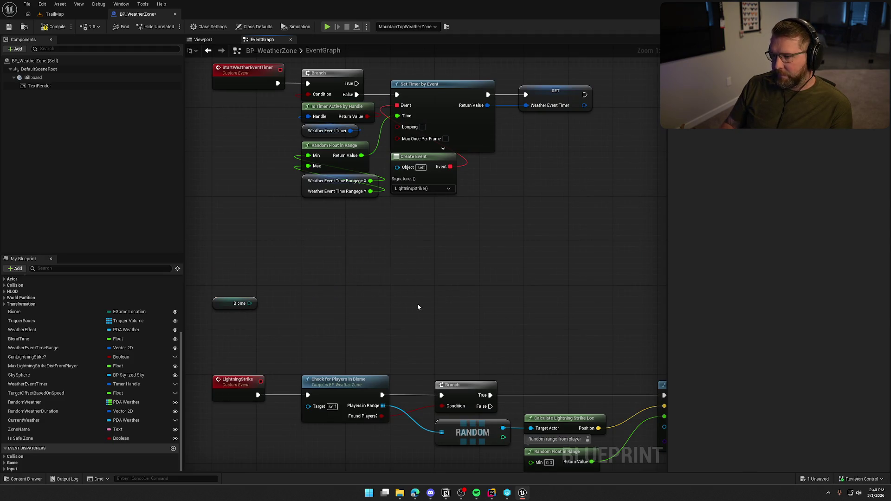
- Add a Select feeding Set Timer's Event, with Biome wired to its Index and Create Event beside it
left_click_drag(431, 160, 524, 219)
left_click_drag(397, 106, 413, 196)
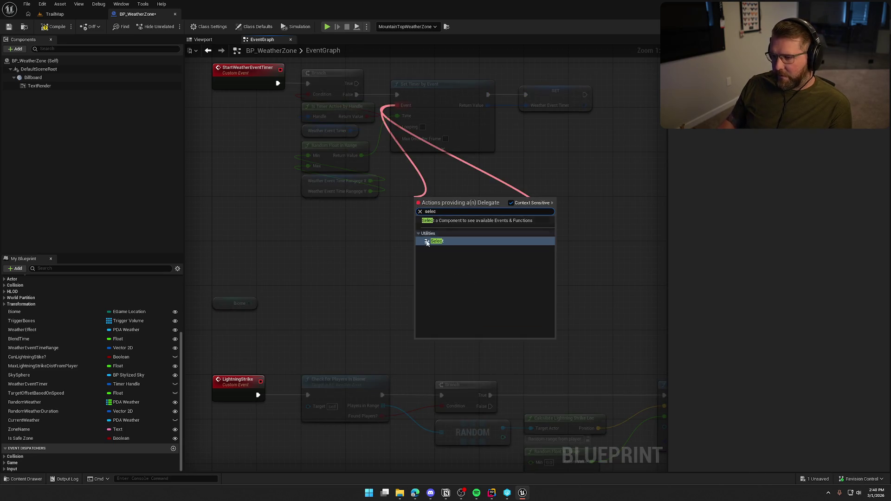
left_click(430, 241)
left_click_drag(418, 236, 250, 303)
mouse_move(448, 203)
left_mouse_down()
mouse_move(371, 214)
mouse_move(382, 214)
left_mouse_up()
mouse_move(482, 217)
left_mouse_down()
mouse_move(264, 227)
mouse_move(320, 279)
mouse_move(331, 276)
mouse_move(309, 274)
mouse_move(304, 252)
left_mouse_up()
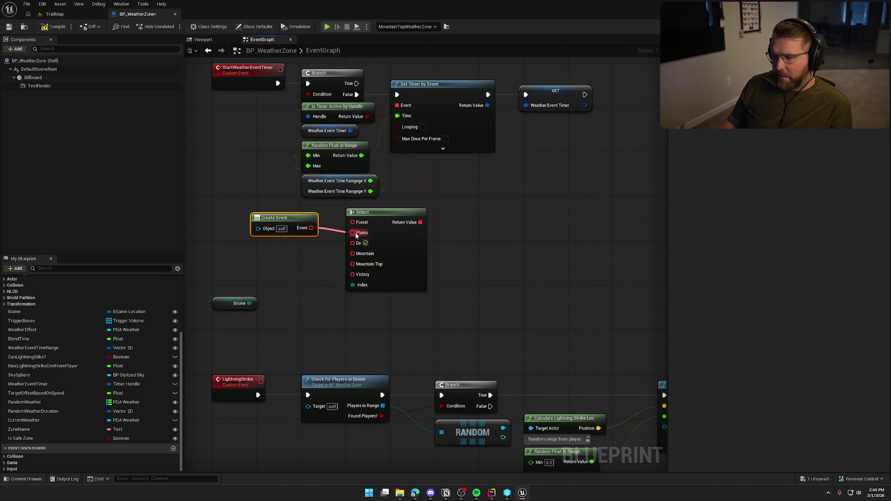
- Wire Create Event into Plains, bind it to LightningStrike, and group it with Select and Biome
left_click_drag(357, 236, 356, 236)
left_click(288, 250)
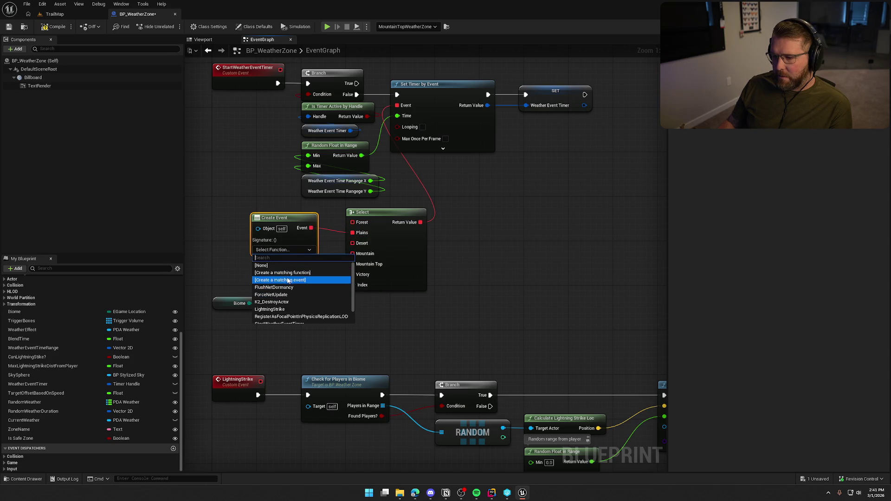
left_click(275, 309)
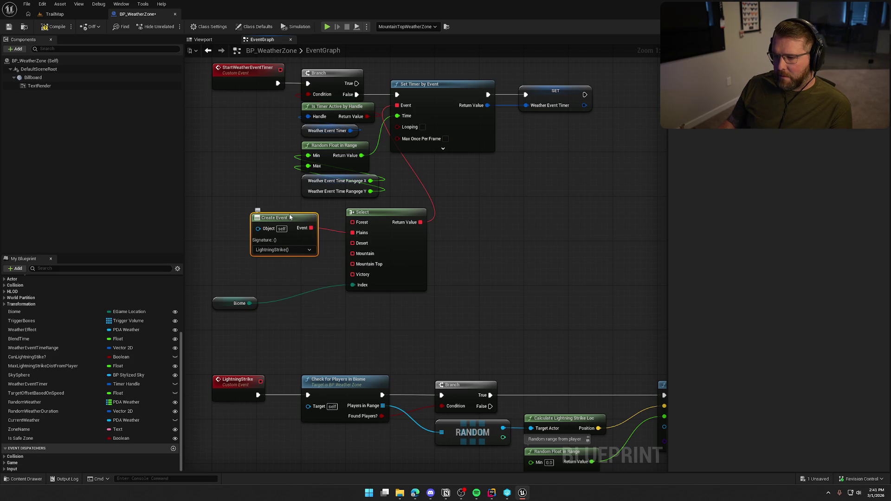
left_click_drag(245, 309, 380, 310)
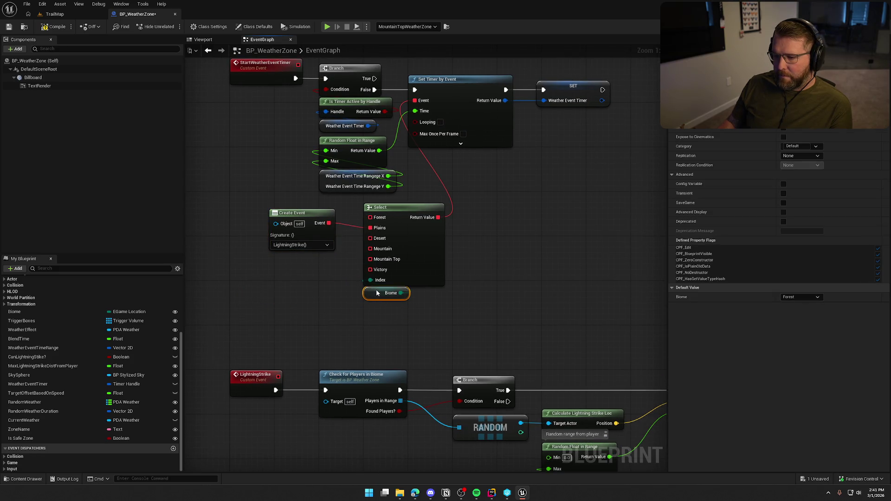
left_click(404, 209, "ctrl")
mouse_move(405, 209)
left_mouse_down()
mouse_move(452, 188)
mouse_move(454, 195)
left_mouse_up()
left_click_drag(304, 214, 352, 207)
mouse_move(340, 279)
left_mouse_down()
mouse_move(317, 278)
mouse_move(397, 289)
mouse_move(538, 269)
left_mouse_up()
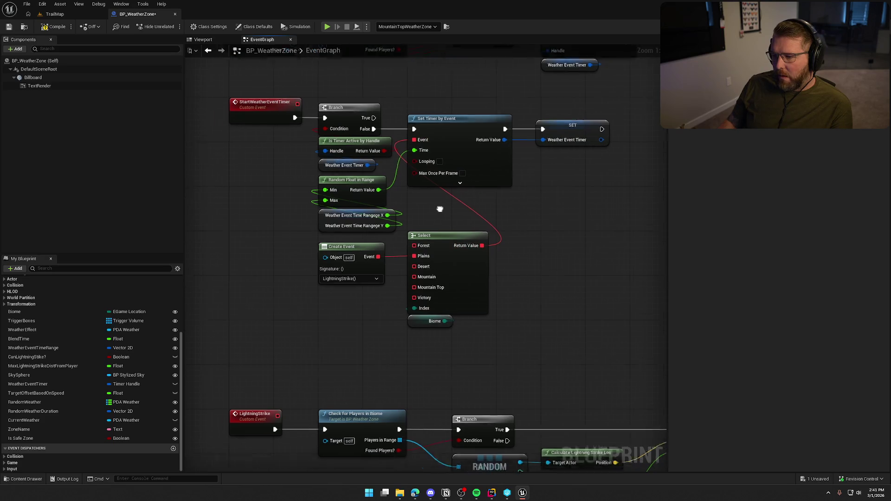
- Move the old time range getter aside and select the WeatherEventTimeRange variable
left_click(365, 212)
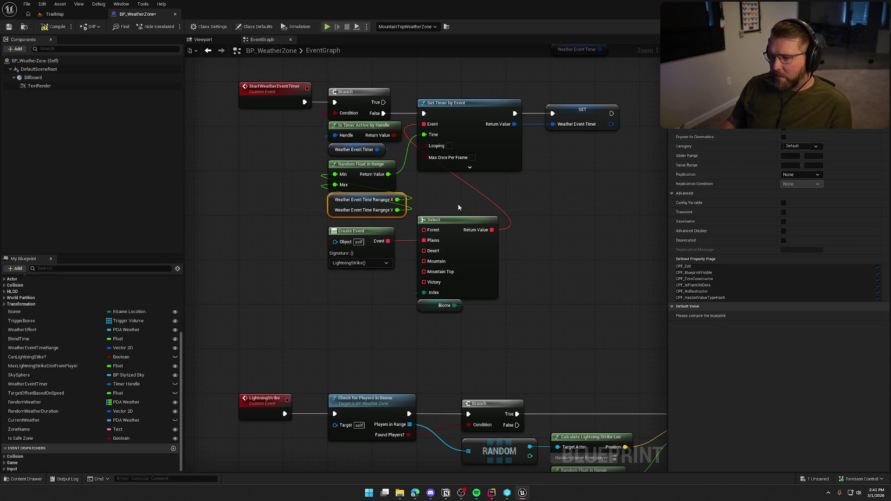
left_click(454, 198)
mouse_move(373, 212)
left_mouse_down()
mouse_move(278, 209)
mouse_move(275, 194)
mouse_move(335, 169)
left_mouse_up()
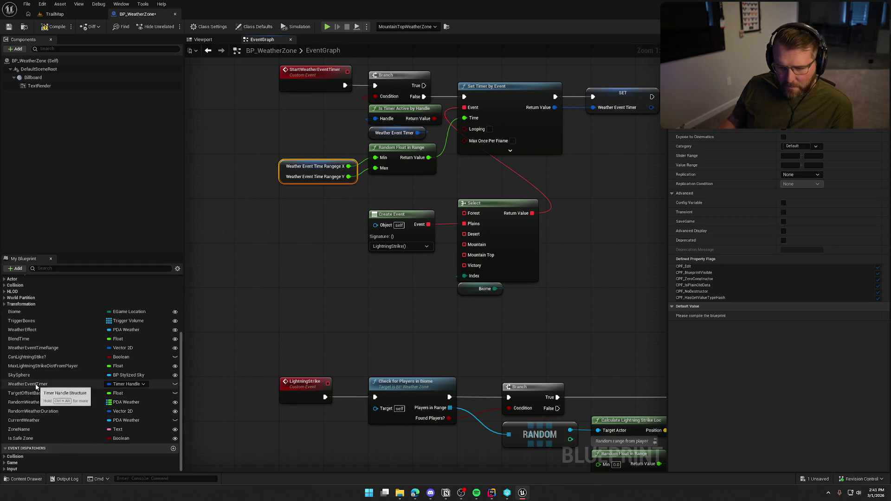
left_click(37, 349)
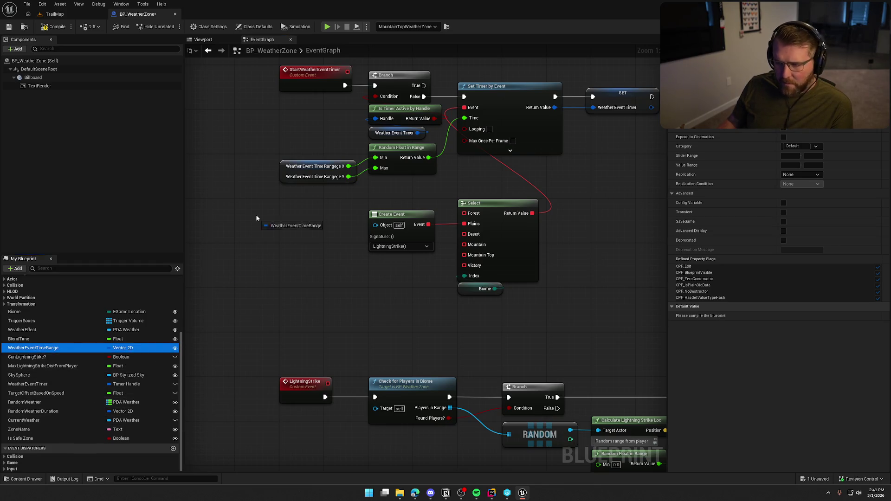
- Add a split Weather Event Time Range getter feeding Random Float in Range's Min and Max
left_click_drag(256, 218, 315, 206)
right_click(329, 200)
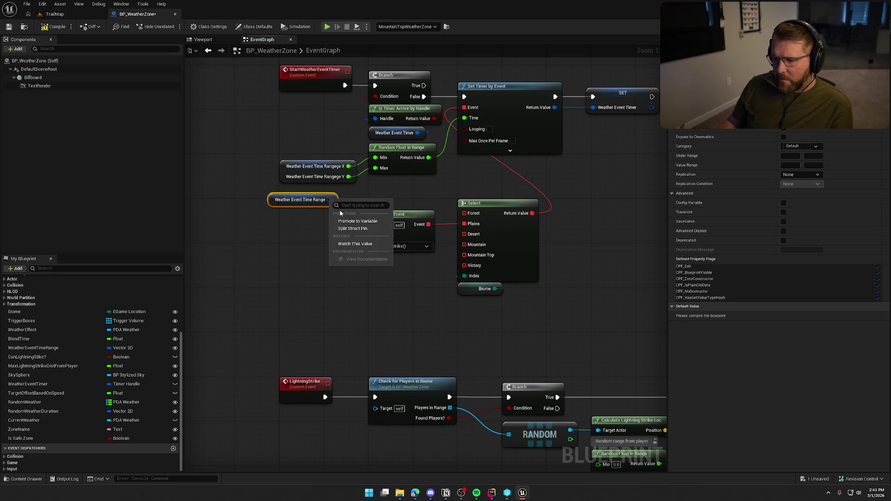
mouse_move(333, 200)
left_mouse_down()
mouse_move(377, 158)
mouse_move(362, 189)
left_mouse_up()
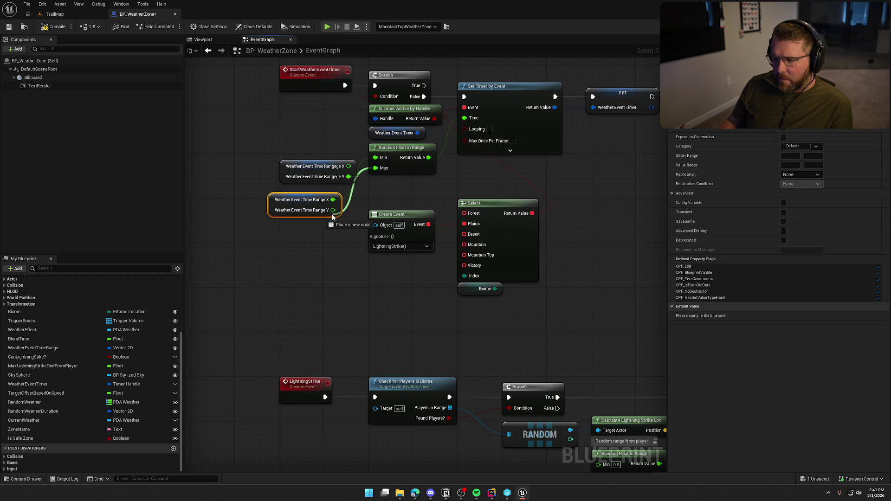
left_click_drag(287, 207, 304, 167)
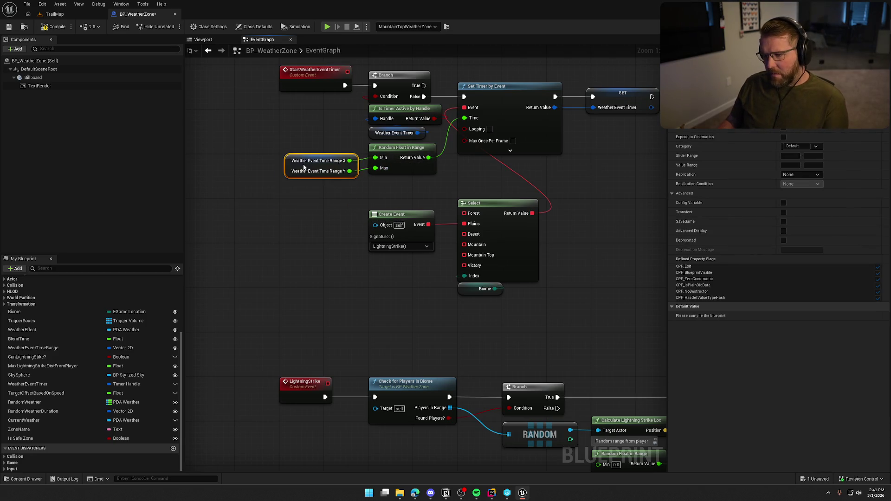
- Move the Select group up under the timer nodes and inspect the SET node's details
left_click(300, 230)
left_click_drag(300, 230, 252, 247)
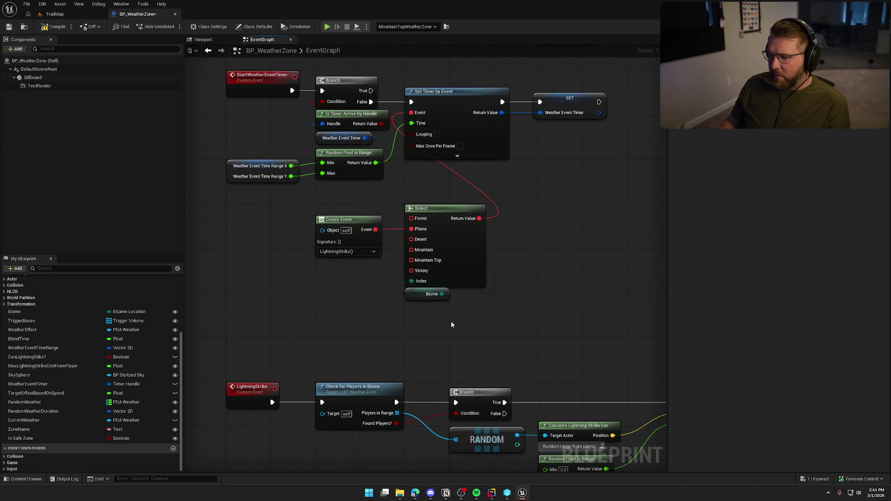
left_click_drag(446, 213, 357, 191)
mouse_move(458, 261)
left_mouse_down()
mouse_move(491, 263)
mouse_move(519, 195)
mouse_move(498, 237)
mouse_move(511, 230)
left_mouse_up()
left_click(491, 263)
left_click(541, 141)
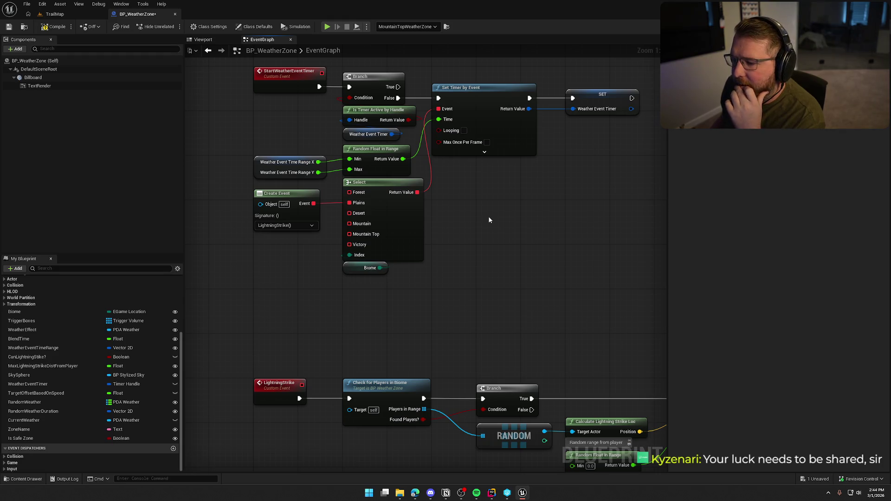
- Save the BP_WeatherZone blueprint with Ctrl+S
key("ctrl+s")
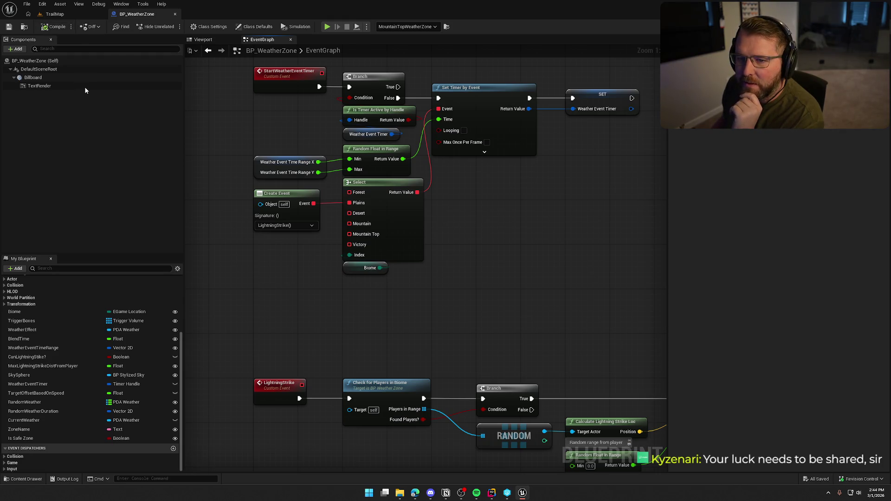
mouse_move(587, 230)
left_mouse_down()
mouse_move(610, 193)
mouse_move(630, 237)
left_mouse_up()
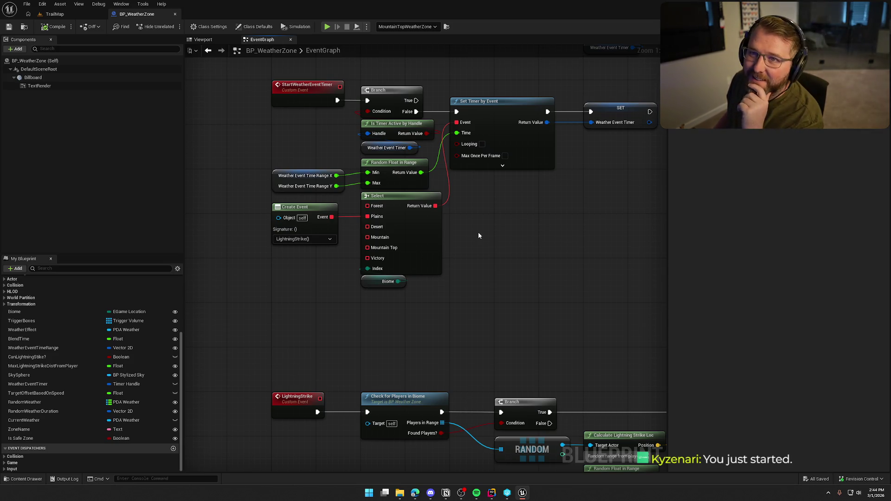
mouse_move(479, 232)
left_mouse_down()
mouse_move(477, 241)
mouse_move(436, 199)
mouse_move(486, 214)
left_mouse_up()
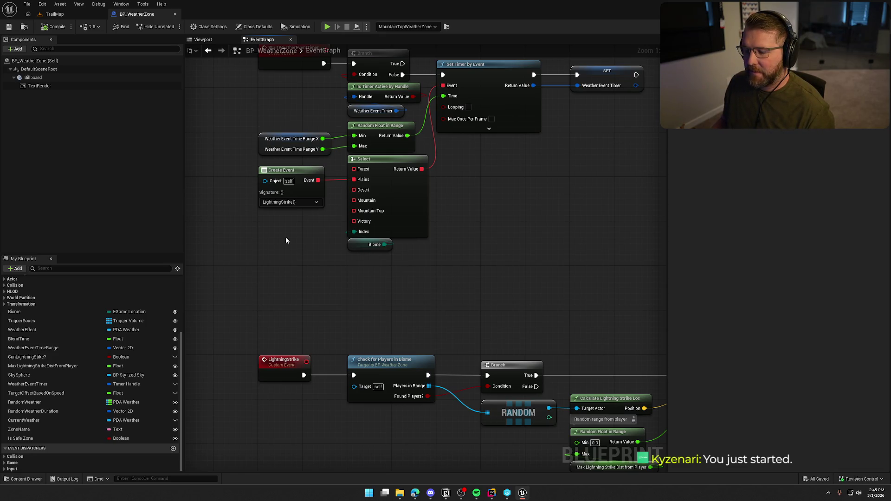
mouse_move(354, 190)
left_mouse_down()
mouse_move(294, 251)
mouse_move(290, 239)
left_mouse_up()
- Add a Create Event for Desert bound to a new matching custom event named Sandstorm
type("c")
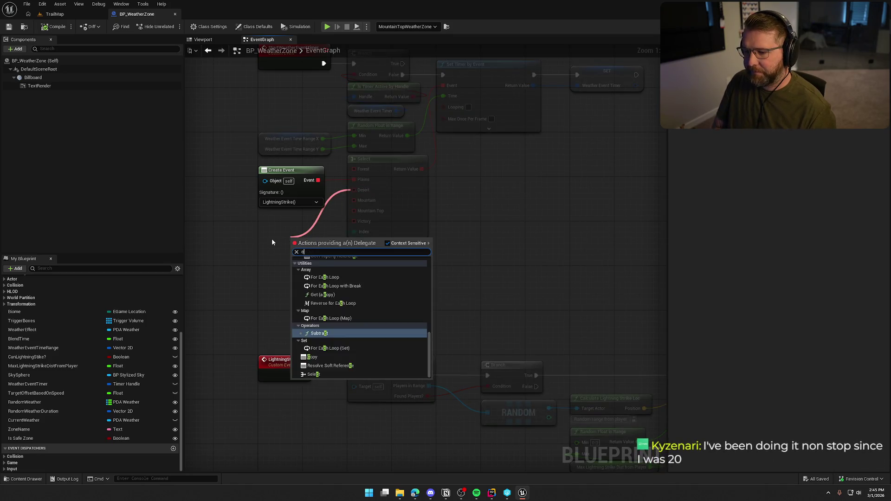
type("r")
key("Return")
left_click_drag(291, 233, 291, 212)
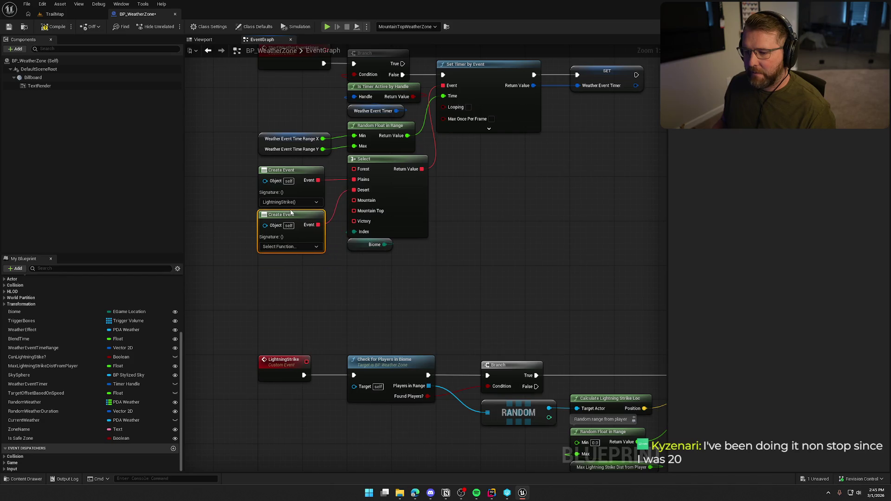
left_click(289, 246)
left_click(293, 277)
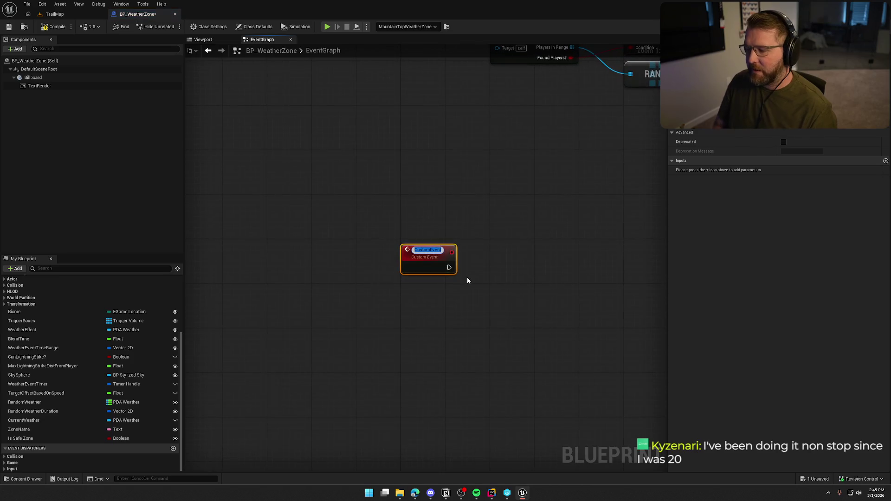
type("Sandstorm")
key("Return")
- Add a Create Event for Mountain Top bound to a new custom event named Blizzard
mouse_move(468, 279)
left_mouse_down()
mouse_move(461, 349)
mouse_move(457, 167)
left_mouse_up()
left_click_drag(343, 184, 347, 211)
left_click_drag(367, 180, 302, 229)
mouse_move(434, 191)
left_mouse_down()
mouse_move(377, 272)
mouse_move(386, 256)
left_mouse_up()
left_click(415, 284)
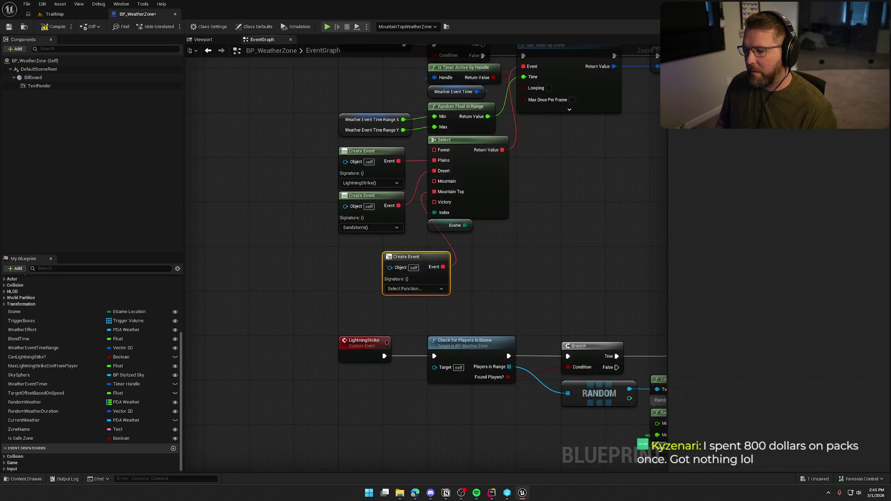
left_click_drag(410, 291, 365, 275)
left_click(365, 274)
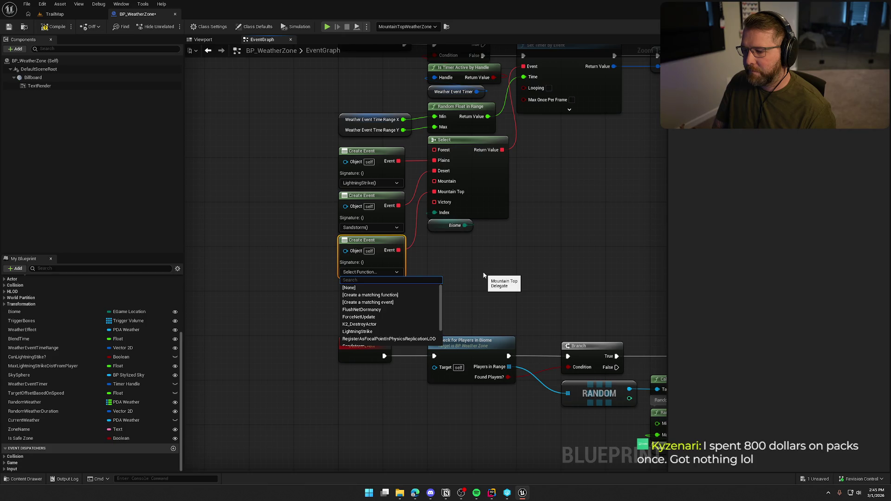
key("Down")
key("Down")
key("Down")
key("Return")
type("Blizzard")
key("Return")
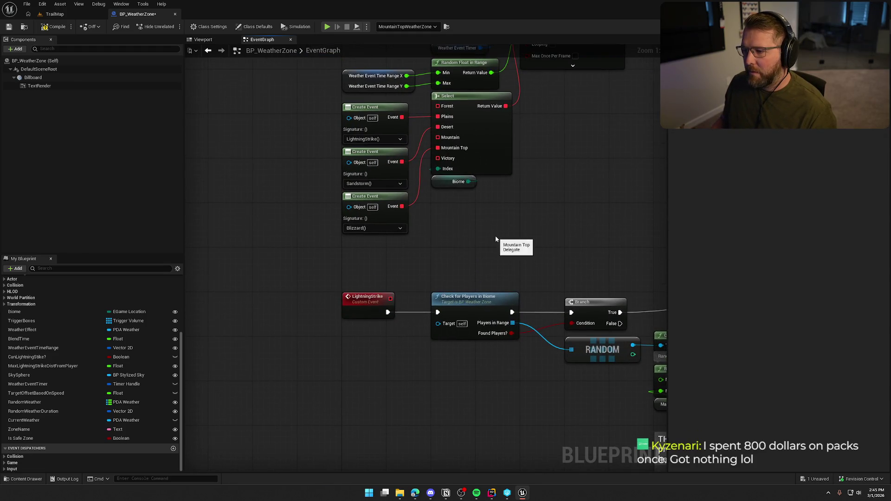
- Add a Create Event from Select's Forest input bound to a new custom event GenericEvent
mouse_move(439, 106)
left_mouse_down()
mouse_move(405, 242)
mouse_move(343, 239)
left_mouse_up()
type("create")
key("Return")
left_click(369, 273)
left_click(371, 303)
type("Genear")
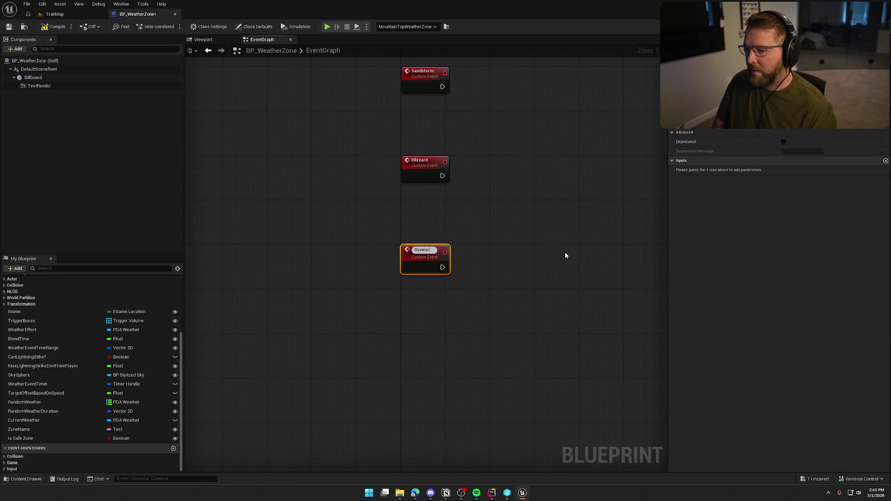
key("BackSpace")
key("BackSpace")
type("ic")
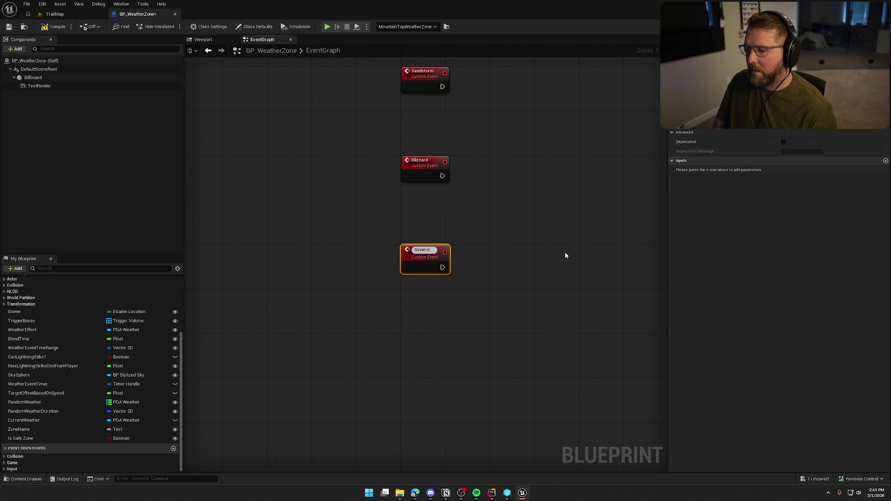
type("Event")
key("Return")
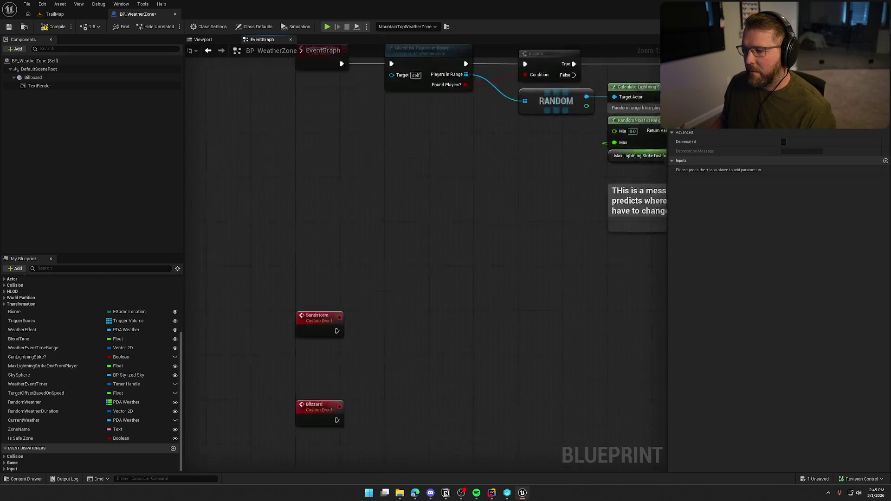
- Wire Select's Mountain option to the GenericEvent delegate and lower the Select and Biome nodes
scroll(406, 413, "up", 2)
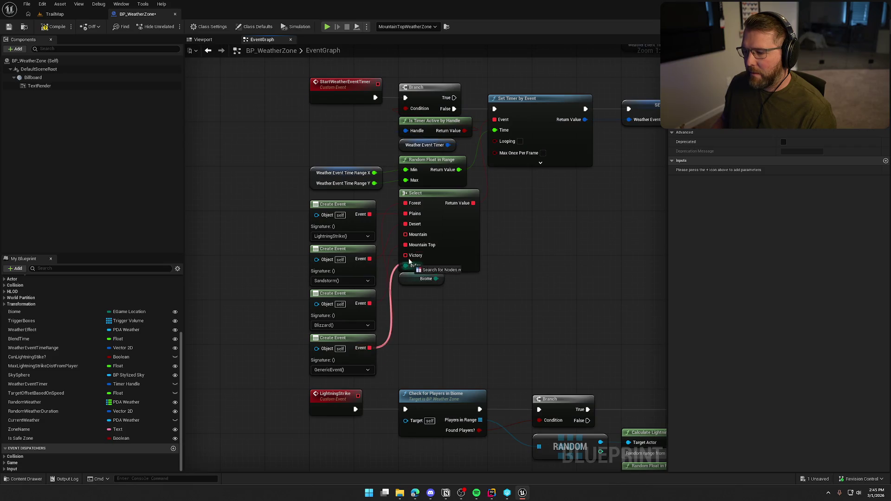
mouse_move(407, 235)
left_mouse_down()
mouse_move(381, 352)
mouse_move(369, 348)
left_mouse_up()
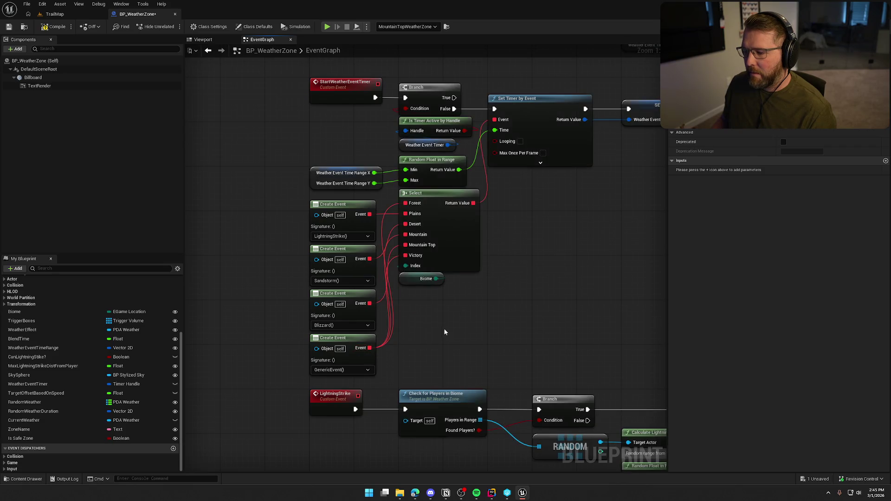
left_click_drag(282, 236, 321, 385)
left_click_drag(509, 332, 395, 186)
left_click_drag(441, 202, 441, 258)
- Reposition Select and Biome, place the GenericEvent Create Event beside Select, and save
left_click(529, 290)
left_click_drag(520, 321, 449, 305)
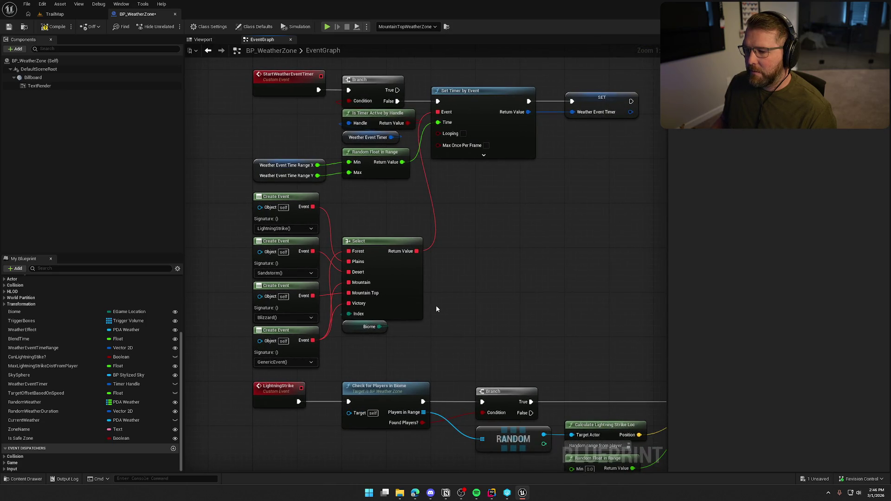
mouse_move(439, 337)
left_mouse_down()
mouse_move(341, 237)
mouse_move(441, 226)
mouse_move(469, 181)
mouse_move(463, 188)
left_mouse_up()
left_click(410, 328)
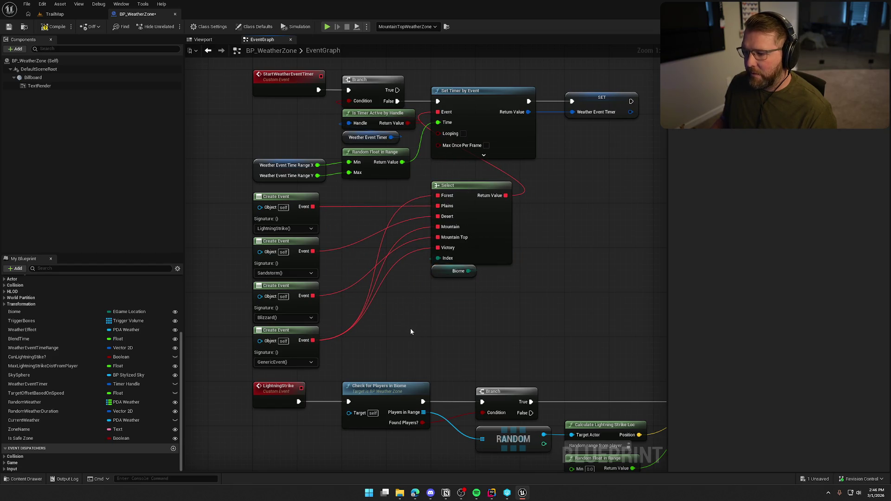
mouse_move(304, 336)
left_mouse_down()
mouse_move(391, 218)
mouse_move(392, 200)
mouse_move(389, 219)
left_mouse_up()
left_click(397, 302)
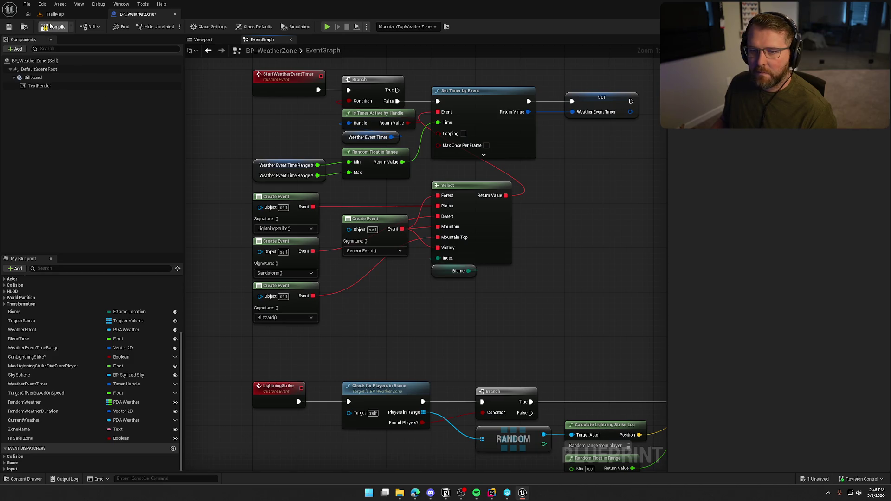
key("ctrl+s")
- Pan the Event Graph to the LightningStrike chain and the Sandstorm, Blizzard and GenericEvent events
scroll(216, 295, "down", 10)
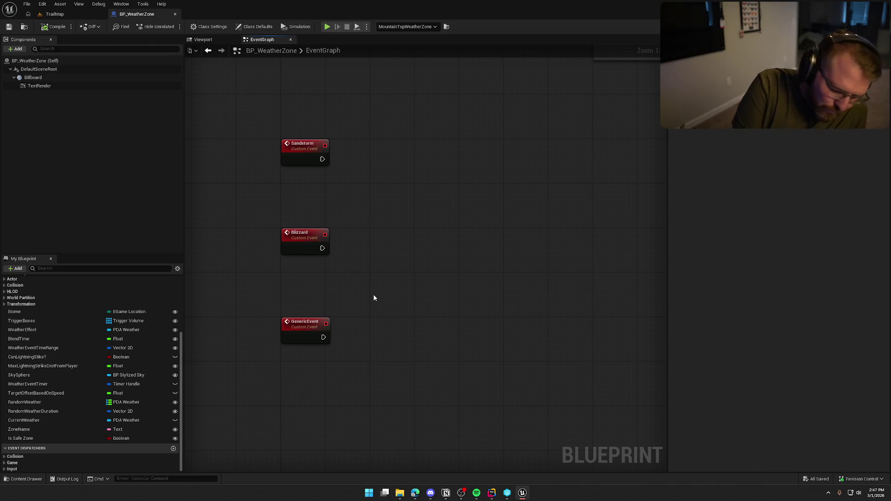
mouse_move(376, 281)
left_mouse_down()
mouse_move(369, 333)
mouse_move(361, 315)
mouse_move(469, 338)
mouse_move(453, 412)
mouse_move(531, 333)
left_mouse_up()
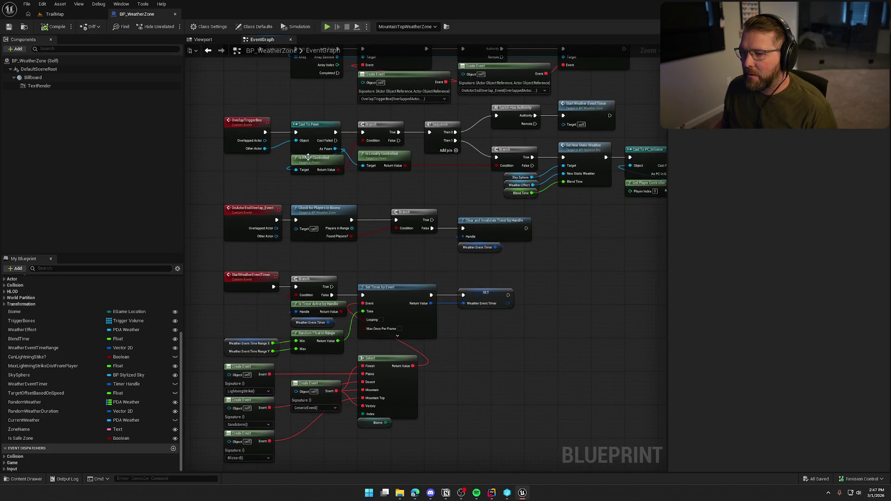
mouse_move(621, 188)
left_mouse_down()
mouse_move(532, 277)
mouse_move(498, 185)
left_mouse_up()
left_click_drag(347, 331, 343, 385)
left_click_drag(330, 265, 344, 31)
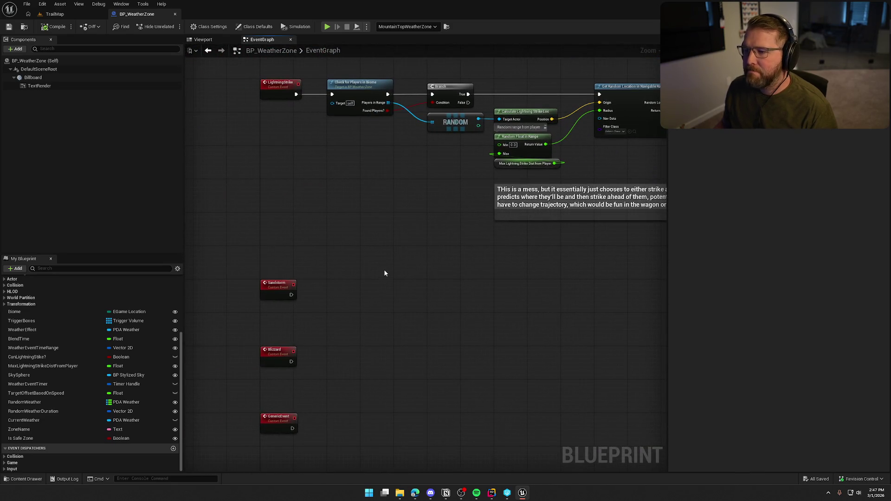
scroll(339, 248, "up", 4)
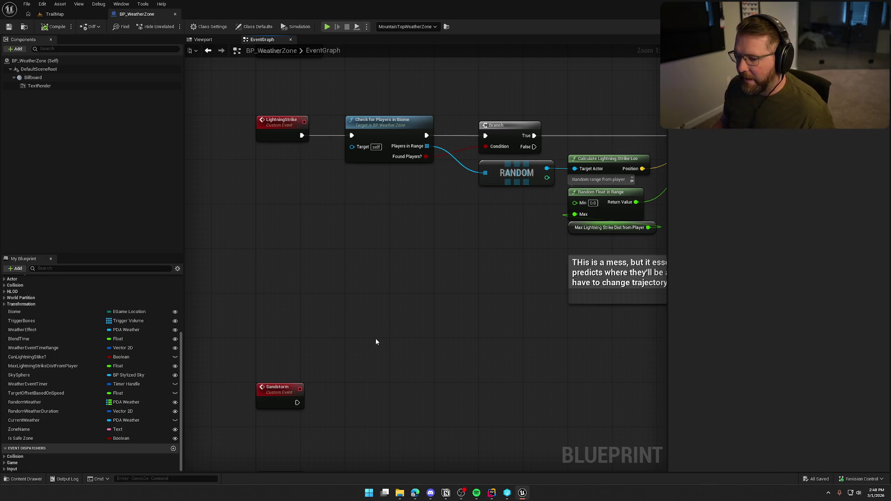
- Paste copies of Check for Players in Biome and Branch, wired after the Sandstorm event
mouse_move(392, 355)
left_mouse_down()
mouse_move(395, 298)
mouse_move(429, 302)
left_mouse_up()
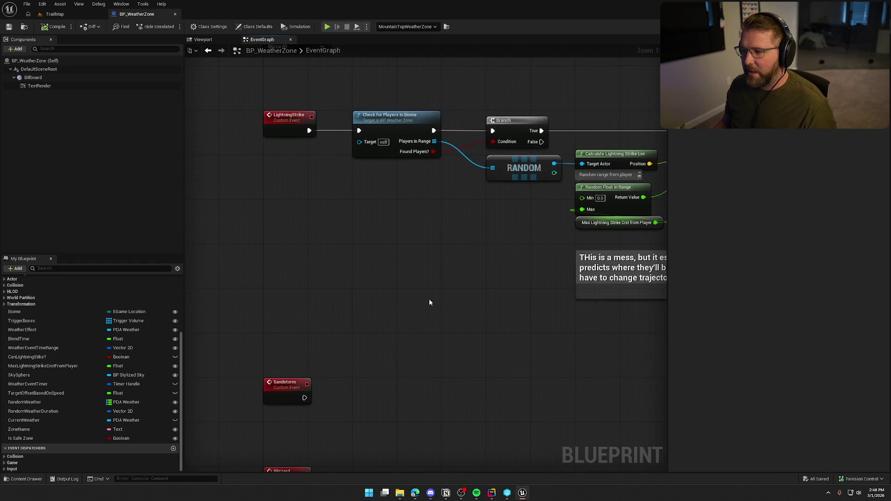
left_click_drag(392, 93, 522, 139)
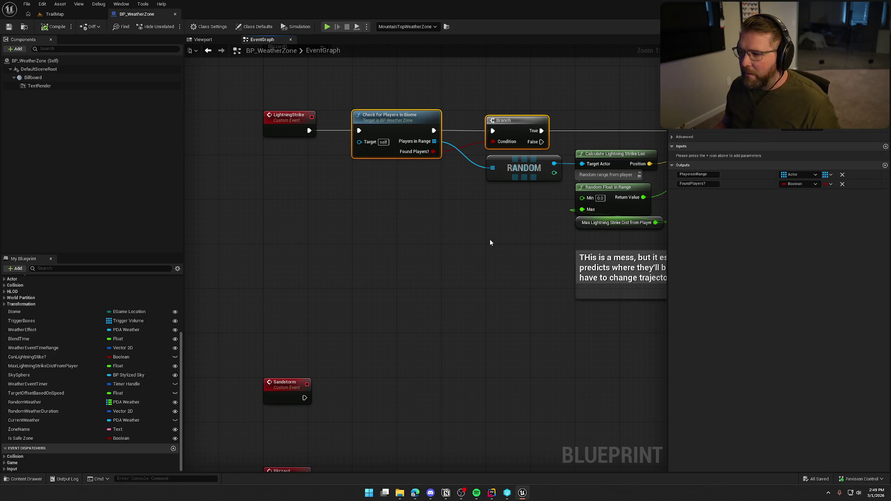
left_click(461, 315)
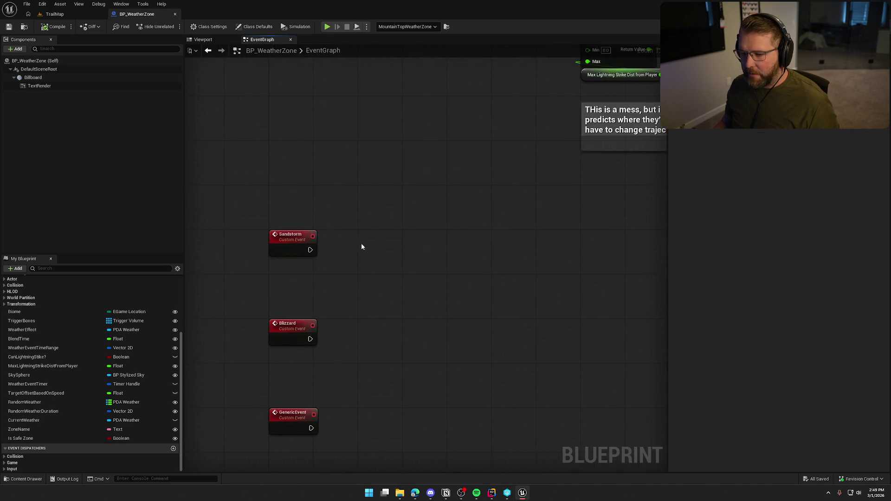
left_click_drag(364, 320, 282, 183)
key("ctrl+z")
key("ctrl+z")
key("ctrl+z")
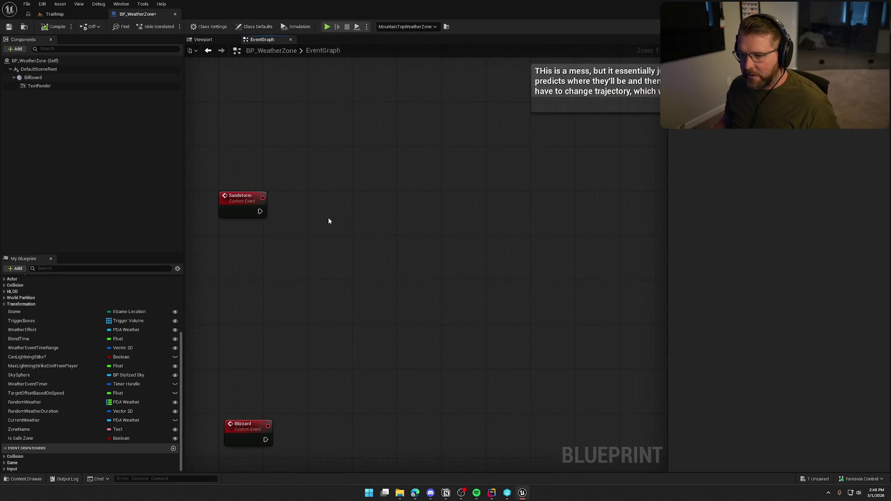
left_click_drag(328, 218, 260, 212)
left_click_drag(352, 208, 329, 203)
left_click(337, 271)
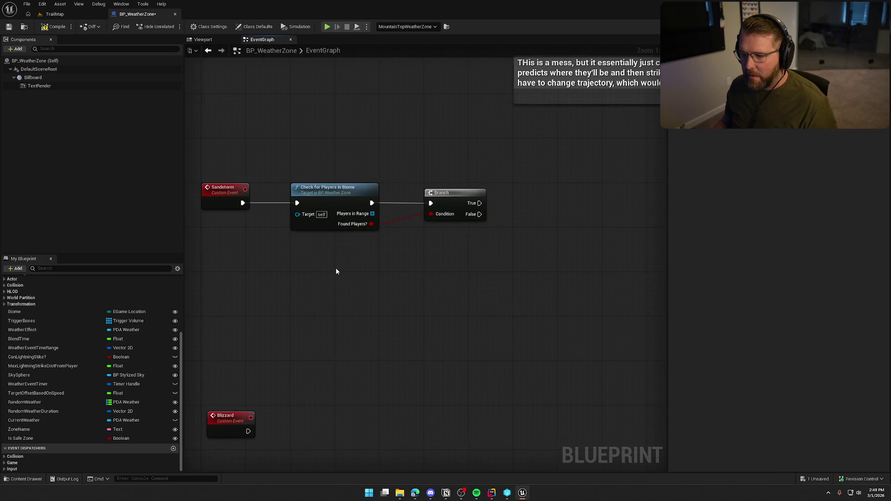
- Add a For Each Loop over Players in Range, run from the Branch's True output
left_click_drag(436, 242, 408, 231)
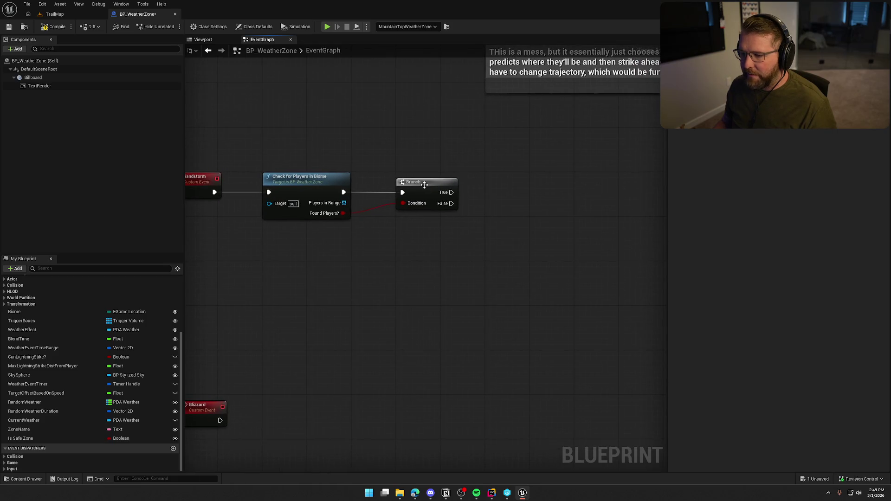
key("ctrl+v")
left_click_drag(500, 245, 344, 203)
mouse_move(451, 192)
left_mouse_down()
mouse_move(500, 234)
mouse_move(512, 194)
left_mouse_up()
left_click(519, 260)
mouse_move(519, 261)
left_mouse_down()
mouse_move(308, 345)
mouse_move(441, 408)
left_mouse_up()
mouse_move(422, 376)
left_mouse_down()
mouse_move(458, 328)
mouse_move(343, 354)
mouse_move(319, 343)
left_mouse_up()
scroll(324, 343, "down", 5)
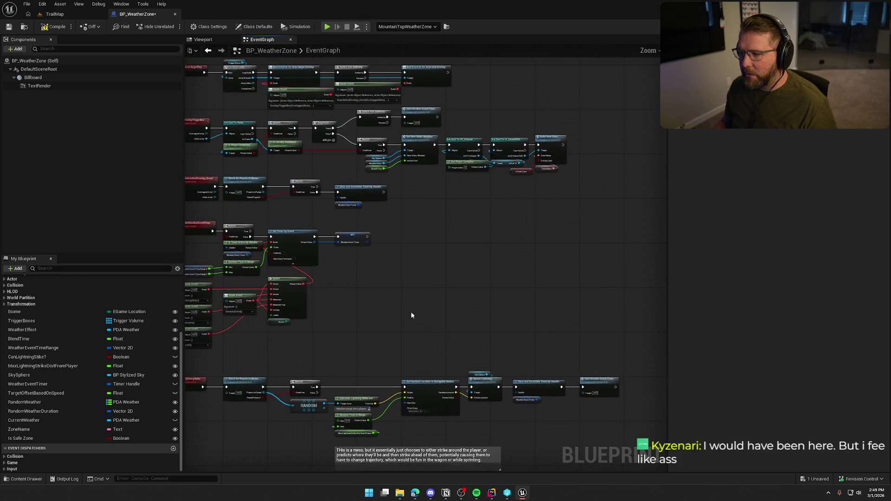
- Paste copies of Set New Static Weather and its inputs, run from the loop body
scroll(411, 311, "up", 3)
left_click_drag(419, 285, 491, 141)
mouse_move(469, 211)
left_mouse_down()
mouse_move(445, 265)
mouse_move(220, 288)
left_mouse_up()
left_click_drag(423, 249, 339, 213)
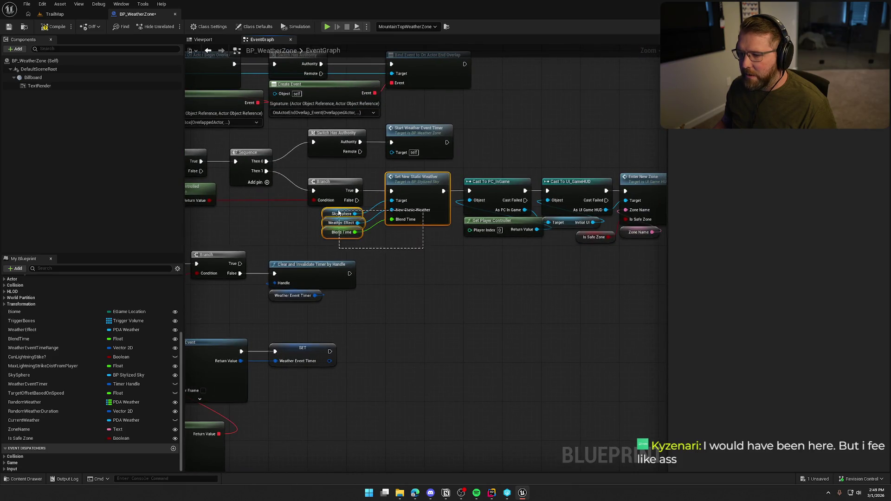
mouse_move(419, 355)
left_mouse_down()
mouse_move(407, 352)
mouse_move(426, 335)
mouse_move(452, 110)
left_mouse_up()
key("ctrl+v")
mouse_move(473, 211)
left_mouse_down()
mouse_move(357, 203)
mouse_move(478, 194)
left_mouse_up()
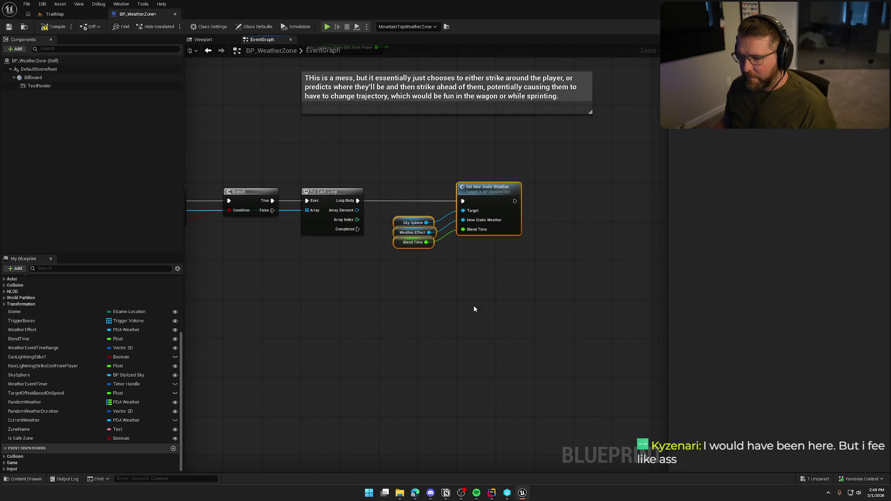
left_click(475, 309)
- Delete the pasted Weather Effect and Blend Time getters
scroll(385, 225, "up", 1)
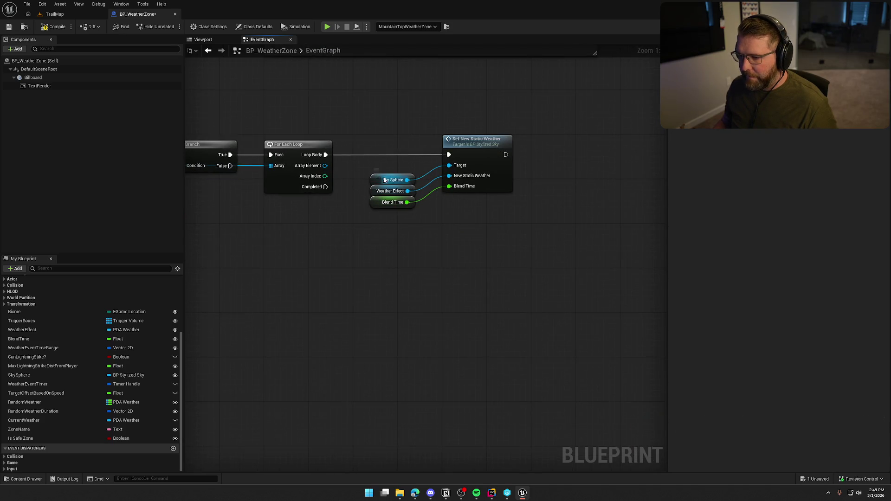
mouse_move(411, 221)
left_mouse_down()
mouse_move(366, 201)
mouse_move(448, 118)
mouse_move(389, 139)
left_mouse_up()
key("Delete")
left_click(478, 140, "ctrl")
left_click(441, 235)
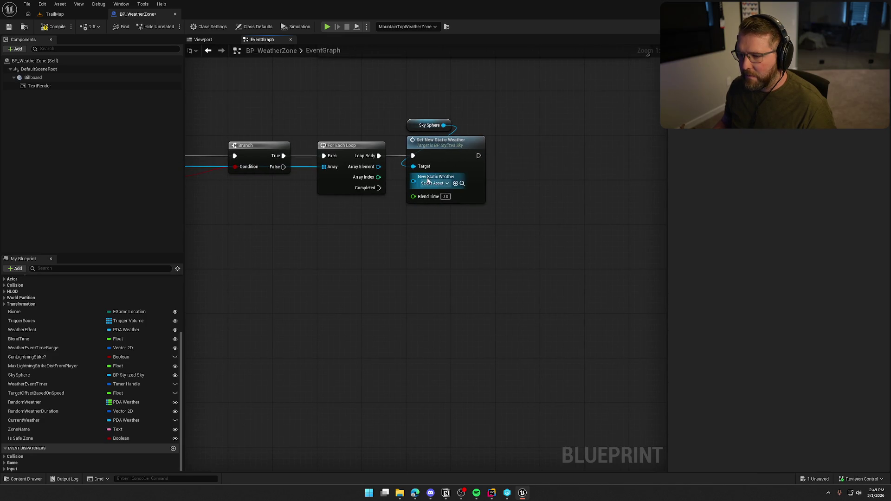
- Paste an Is Locally Controlled node after the loop, fed by each array element
mouse_move(348, 119)
left_mouse_down()
mouse_move(481, 117)
mouse_move(438, 171)
left_mouse_up()
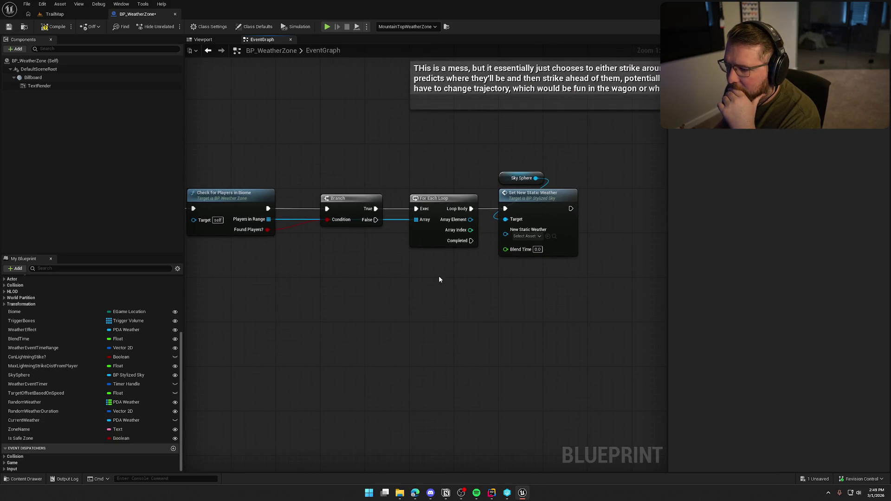
scroll(403, 377, "down", 5)
scroll(413, 308, "up", 5)
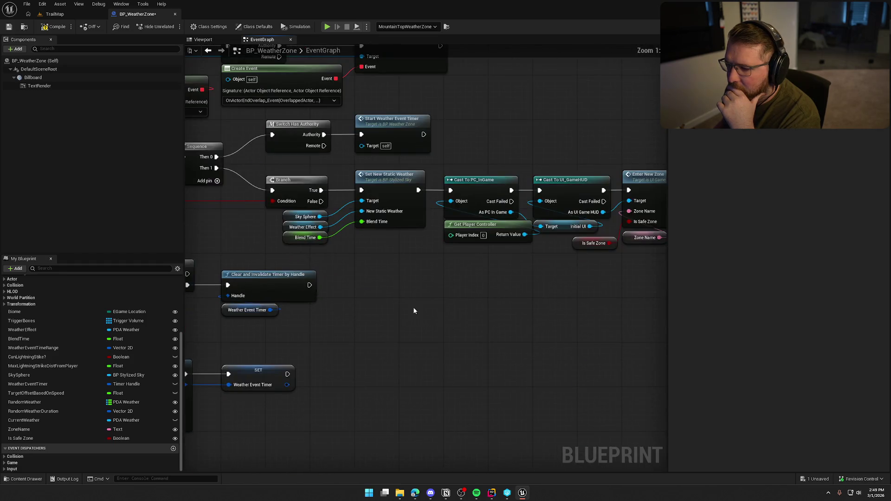
mouse_move(470, 316)
left_mouse_down()
mouse_move(631, 327)
mouse_move(530, 333)
mouse_move(639, 307)
mouse_move(570, 312)
left_mouse_up()
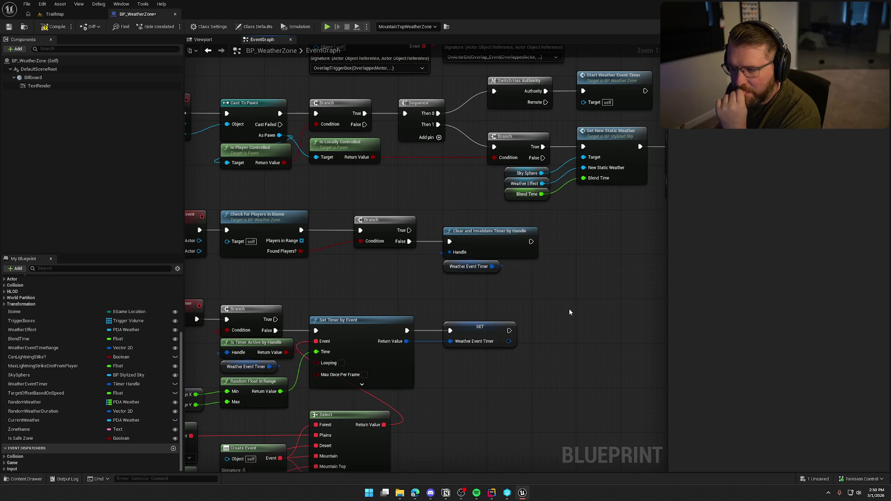
left_click(341, 145)
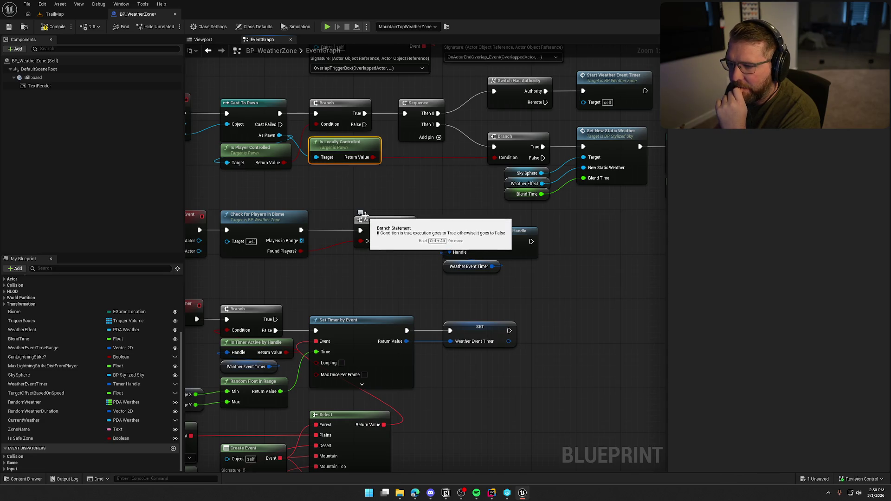
left_click_drag(464, 377, 473, 40)
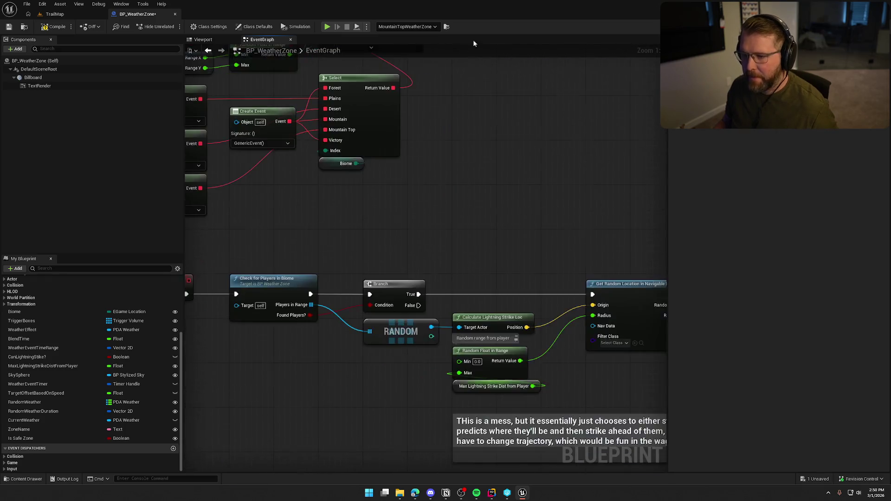
left_click_drag(417, 366, 417, 202)
mouse_move(400, 276)
left_mouse_down()
mouse_move(412, 229)
mouse_move(401, 205)
mouse_move(240, 271)
left_mouse_up()
left_click_drag(416, 188, 554, 188)
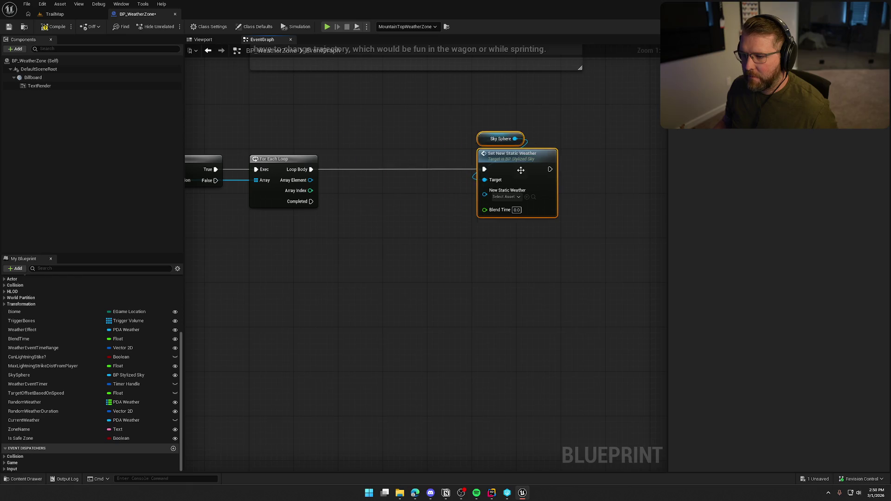
key("ctrl+v")
mouse_move(368, 192)
left_mouse_down()
mouse_move(366, 214)
mouse_move(310, 180)
left_mouse_up()
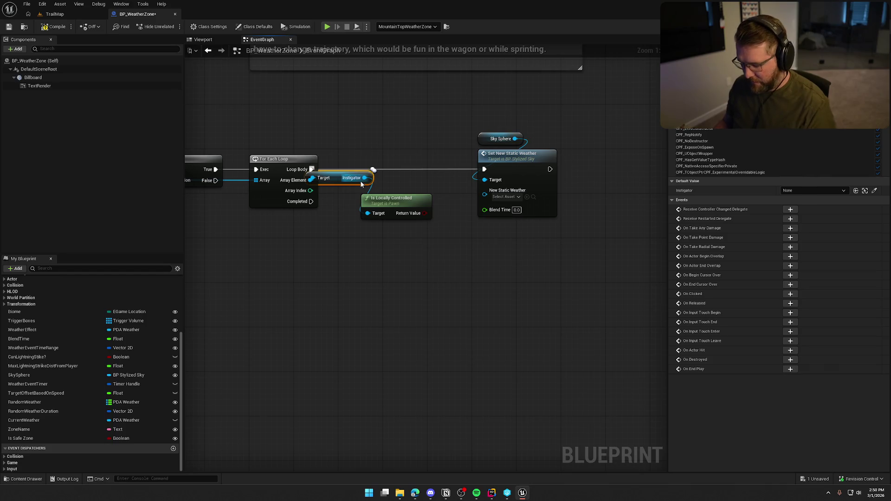
key("ctrl+z")
key("ctrl+z")
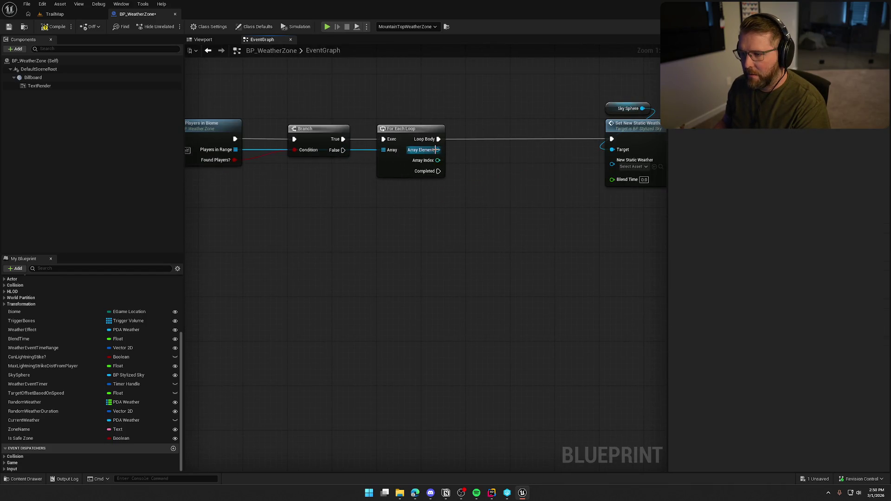
- Open the Check for Players in Biome function graph from its node
left_click_drag(435, 149, 473, 180)
mouse_move(338, 259)
left_mouse_down()
mouse_move(457, 244)
mouse_move(352, 256)
mouse_move(453, 225)
left_mouse_up()
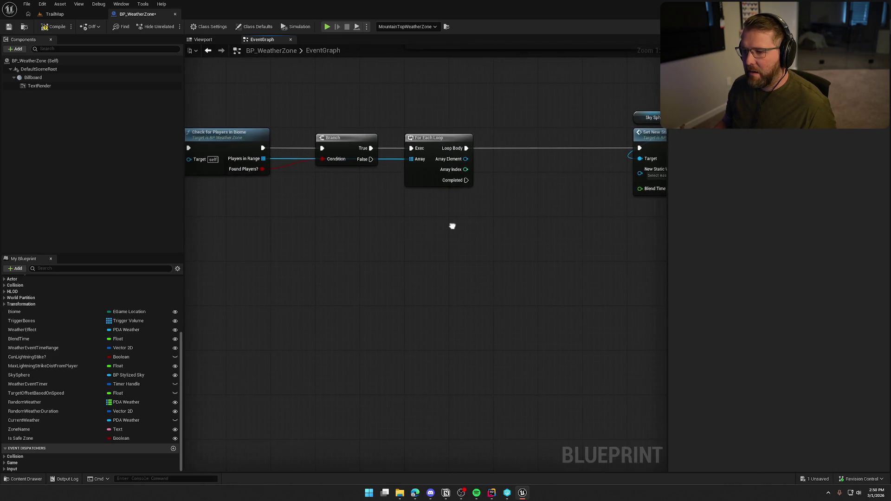
left_click_drag(306, 310, 364, 279)
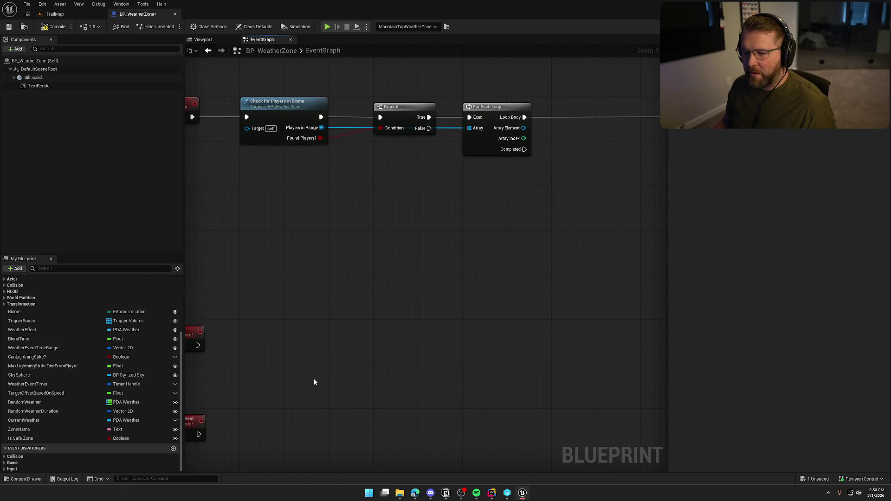
double_click(286, 115)
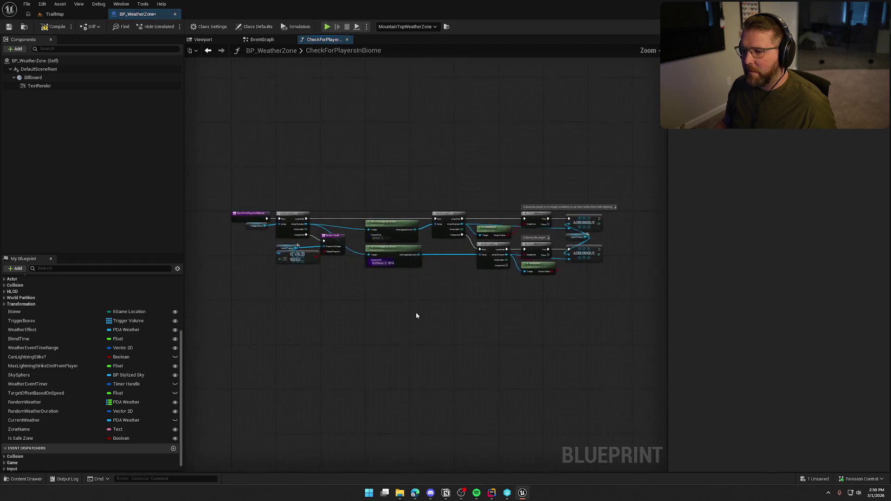
- Change the Local Players variable's type to Pawn Object Reference
scroll(409, 297, "up", 5)
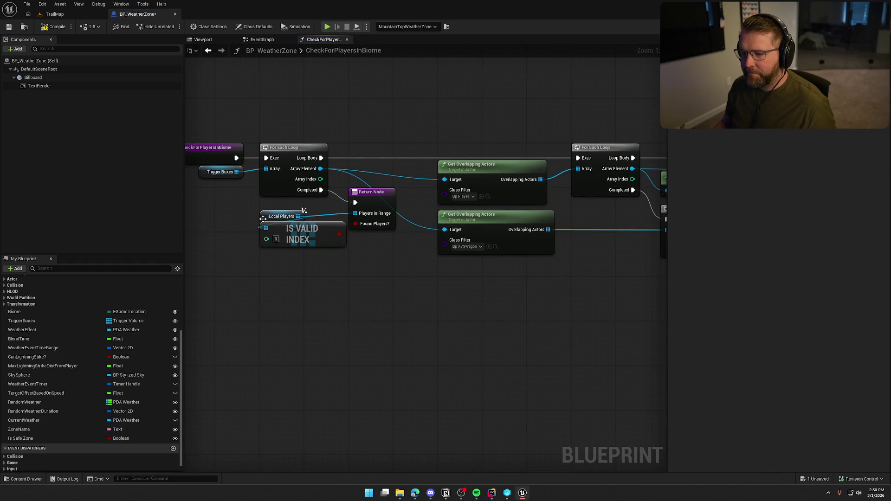
mouse_move(488, 308)
left_mouse_down()
mouse_move(413, 351)
mouse_move(287, 308)
mouse_move(467, 299)
left_mouse_up()
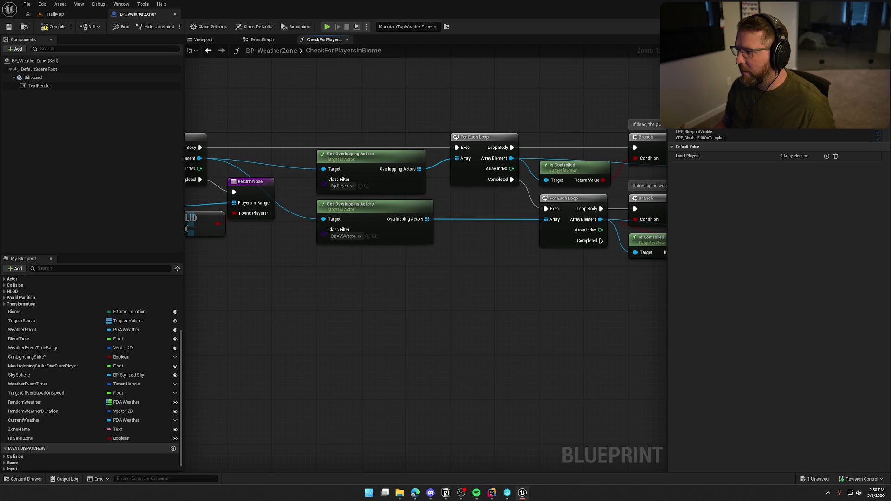
left_click(807, 120)
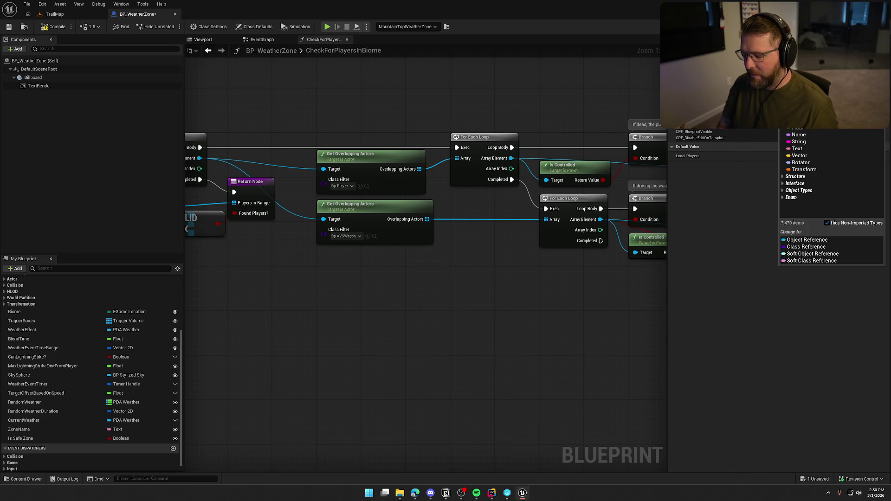
type("pawn")
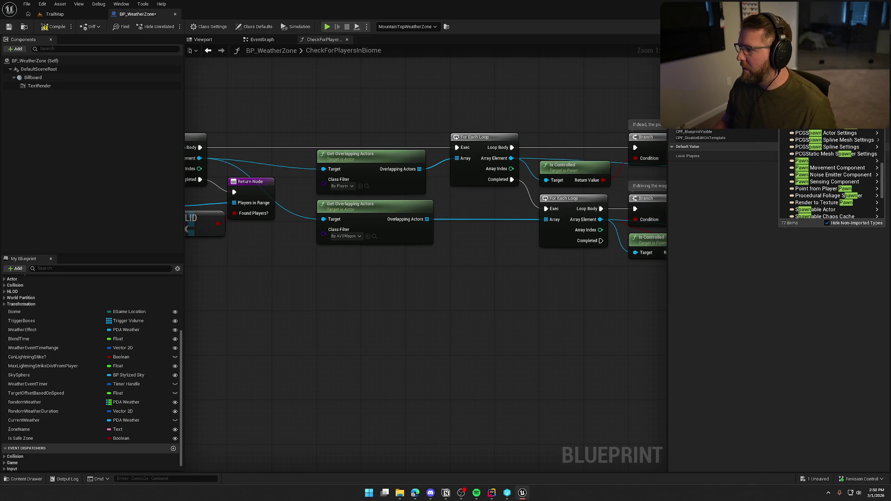
left_click(794, 161)
left_click(785, 162)
left_click(481, 260)
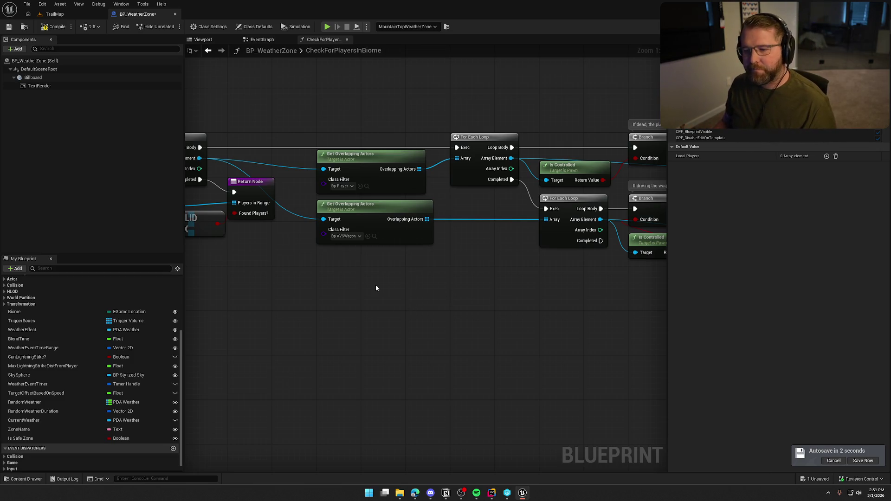
- Make the Return Node's PlayersInRange output a Pawn array, then return to the EventGraph
left_click_drag(376, 288, 451, 258)
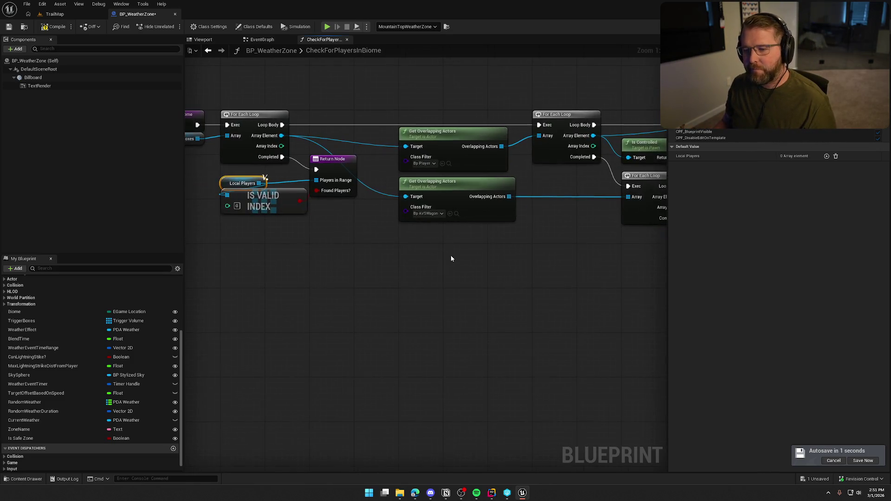
left_click(332, 179)
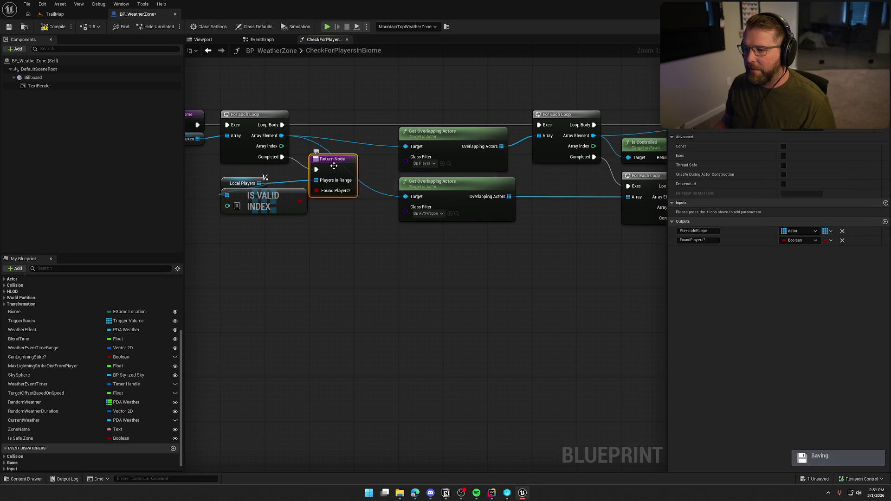
left_click(808, 231)
type("pawmn")
key("BackSpace")
key("BackSpace")
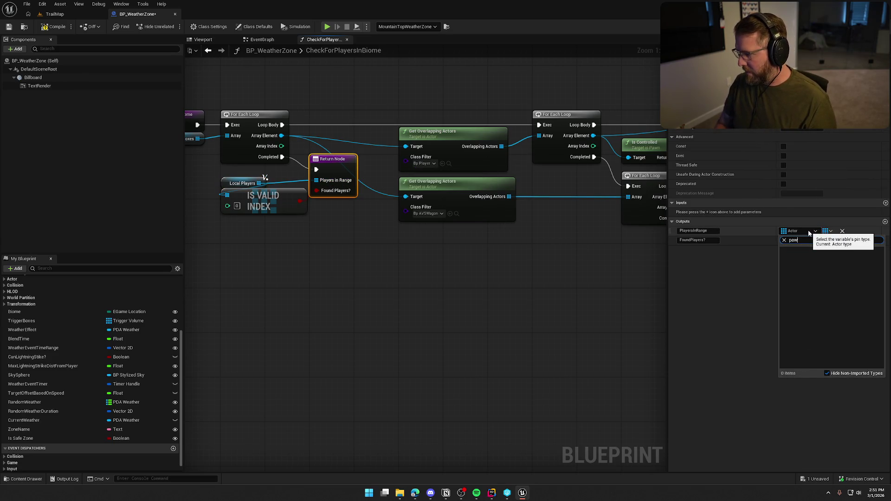
mouse_move(805, 312)
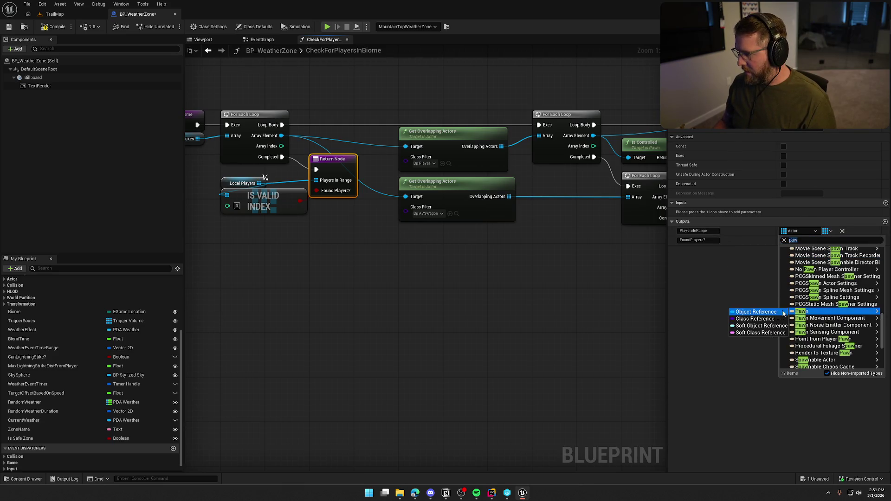
left_click(766, 312)
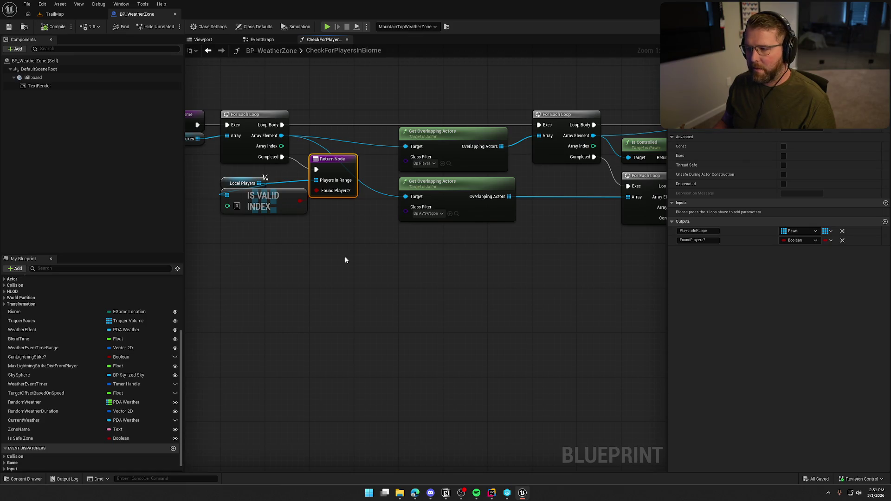
left_click(224, 178)
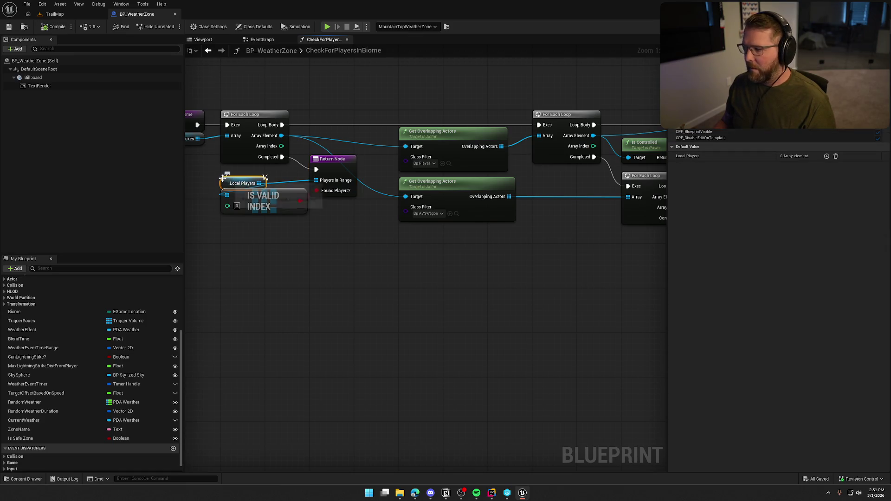
left_click(282, 271)
left_click(266, 41)
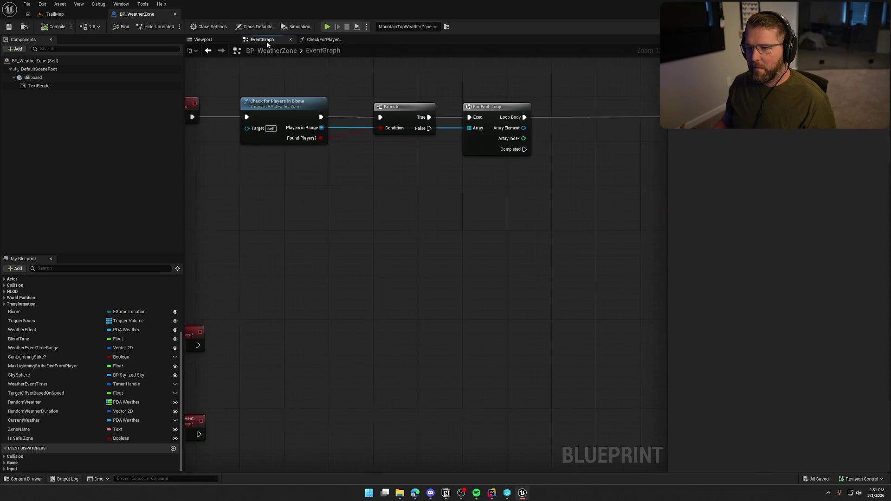
- Loop over Players in Range, checking each pawn with Is Locally Controlled and a Branch
left_click_drag(343, 279, 461, 331)
mouse_move(480, 282)
left_mouse_down()
mouse_move(399, 280)
mouse_move(370, 186)
mouse_move(371, 193)
left_mouse_up()
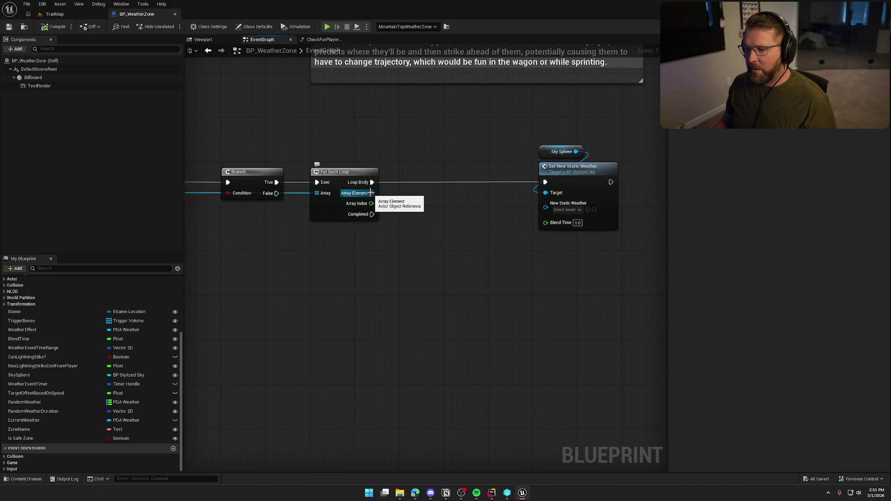
left_click(318, 193, "alt")
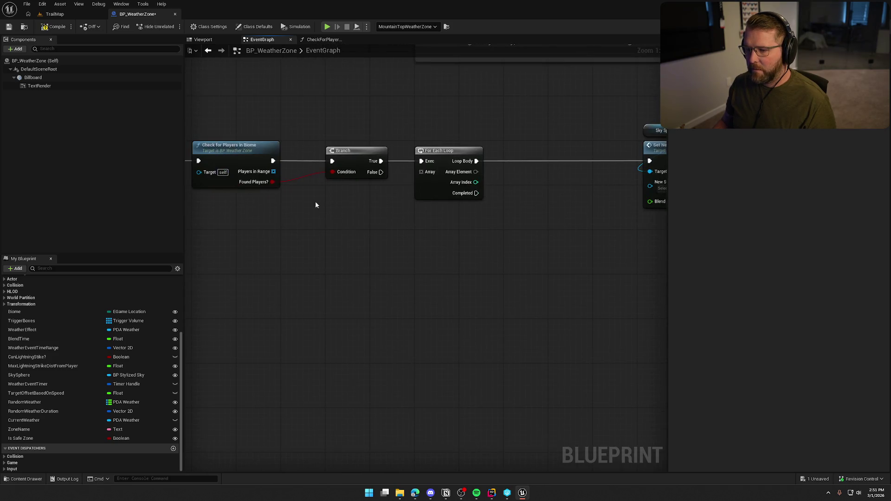
left_click_drag(272, 172, 421, 172)
mouse_move(477, 172)
left_mouse_down()
mouse_move(505, 179)
mouse_move(507, 192)
left_mouse_up()
type("i")
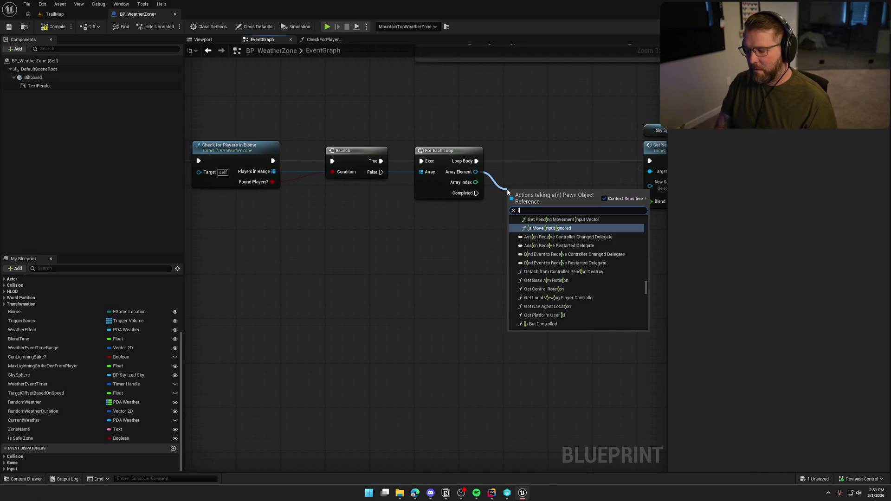
type("s local")
left_click(542, 226)
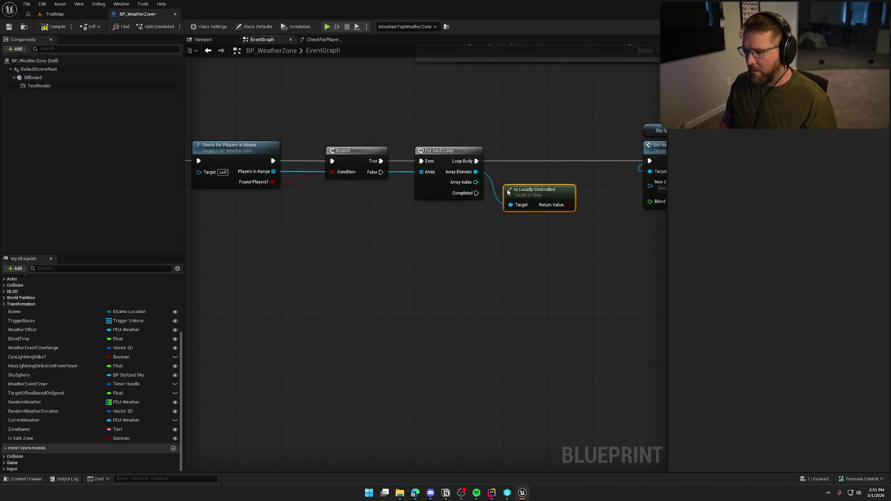
left_click(426, 274)
mouse_move(433, 290)
left_mouse_down()
mouse_move(345, 167)
mouse_move(431, 155)
left_mouse_up()
left_click(437, 210)
mouse_move(437, 210)
left_mouse_down()
mouse_move(425, 204)
mouse_move(437, 204)
mouse_move(424, 178)
mouse_move(487, 163)
left_mouse_up()
- Run Set New Static Weather on True with DA_Weather_Sandstorm and a 2.0 blend time
mouse_move(529, 119)
left_mouse_down()
mouse_move(522, 160)
mouse_move(501, 169)
left_mouse_up()
left_click(488, 174)
type("sc")
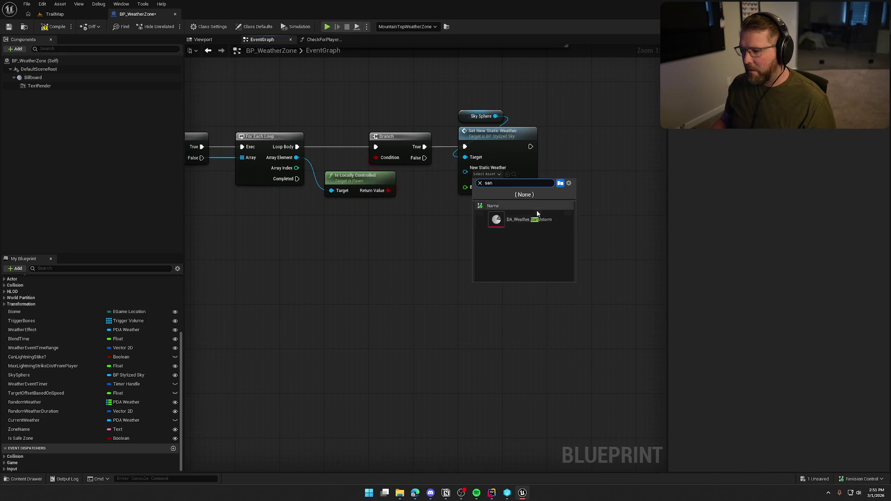
left_click(534, 215)
left_click(497, 187)
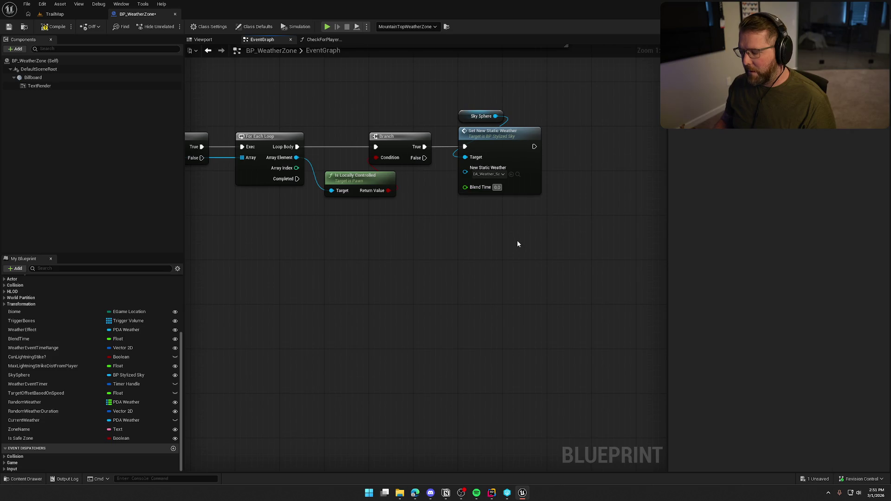
type("0")
type("2")
key("Return")
left_click(470, 113)
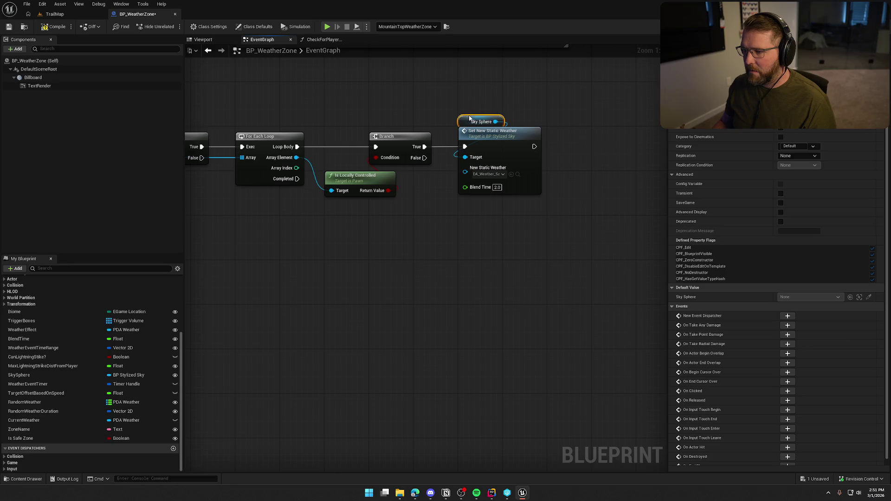
left_click(430, 93)
scroll(544, 214, "down", 4)
scroll(544, 214, "up", 2)
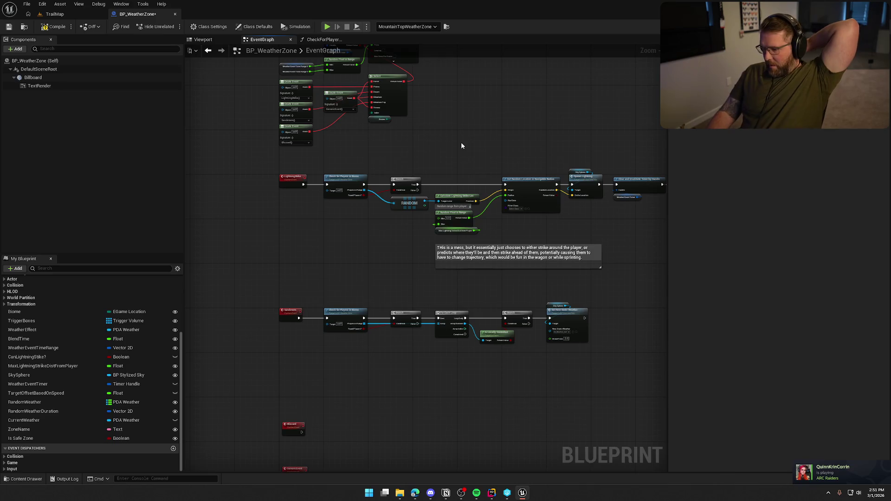
left_click_drag(457, 149, 437, 298)
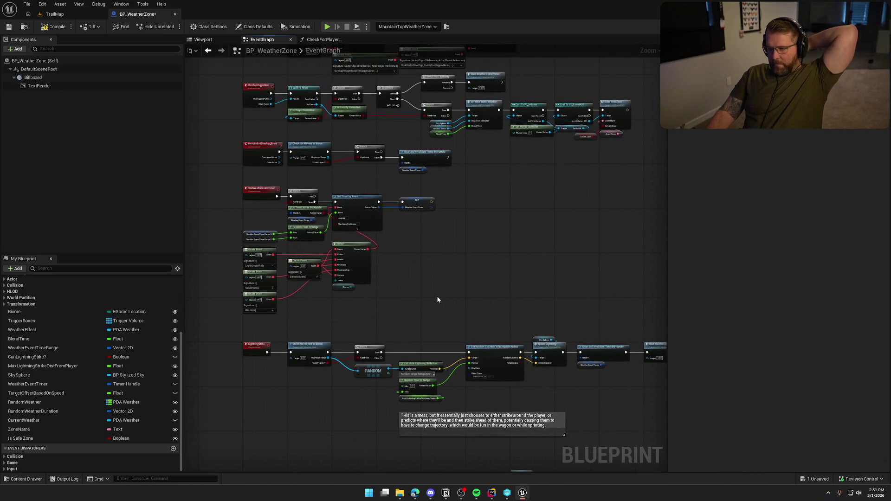
left_click_drag(463, 269, 472, 193)
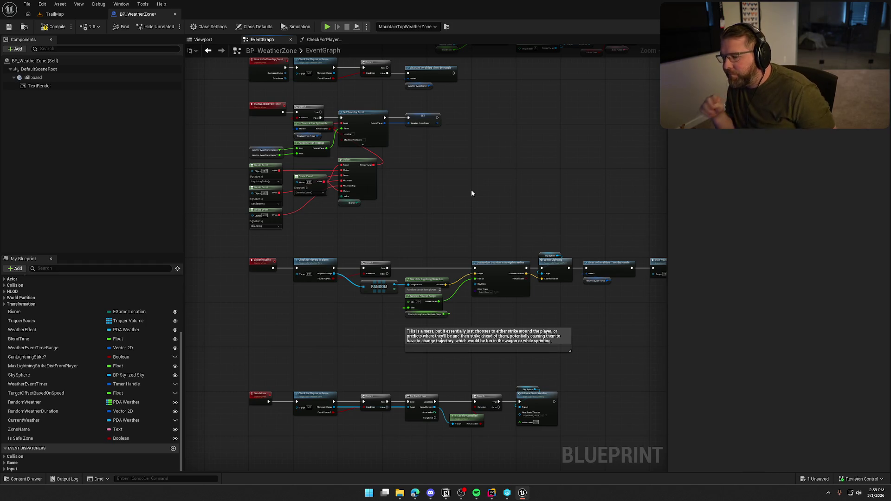
left_click_drag(577, 342, 526, 260)
scroll(525, 260, "up", 3)
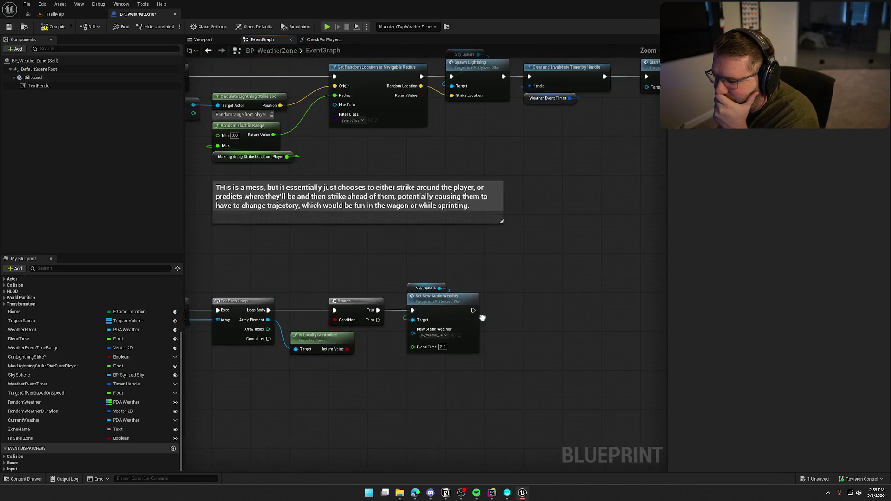
mouse_move(473, 315)
left_mouse_down()
mouse_move(629, 277)
mouse_move(515, 307)
left_mouse_up()
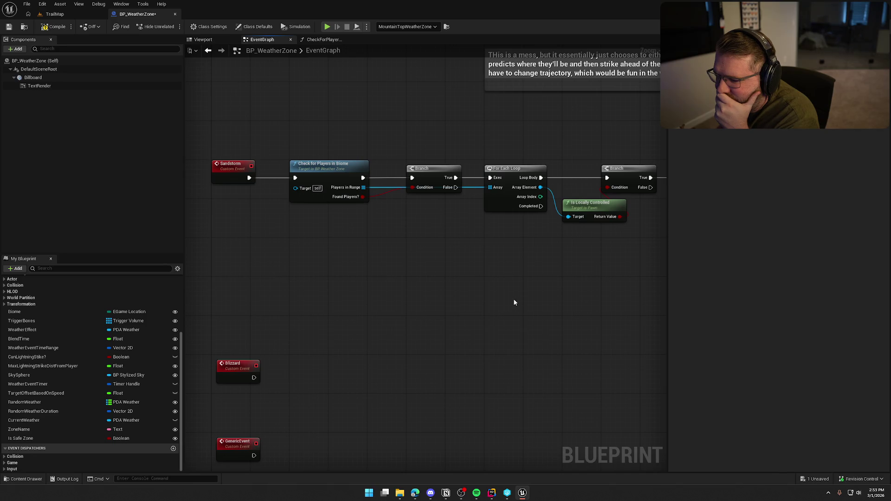
mouse_move(489, 283)
left_mouse_down()
mouse_move(292, 335)
mouse_move(345, 313)
mouse_move(495, 282)
left_mouse_up()
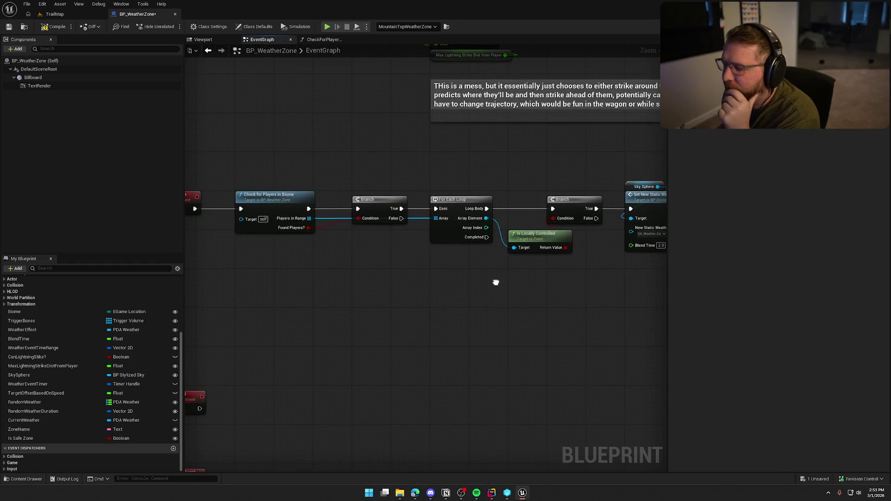
mouse_move(487, 231)
left_mouse_down()
mouse_move(533, 291)
mouse_move(290, 241)
mouse_move(314, 464)
mouse_move(454, 375)
left_mouse_up()
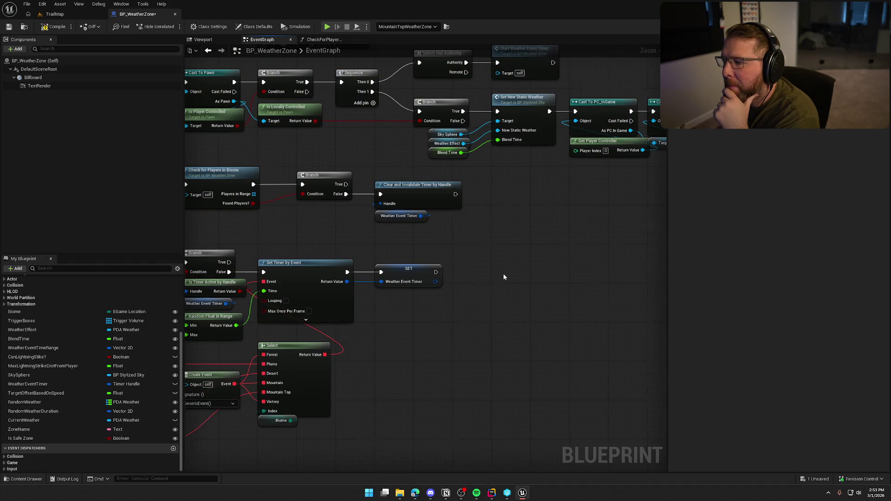
left_click_drag(504, 277, 521, 356)
scroll(521, 357, "up", 1)
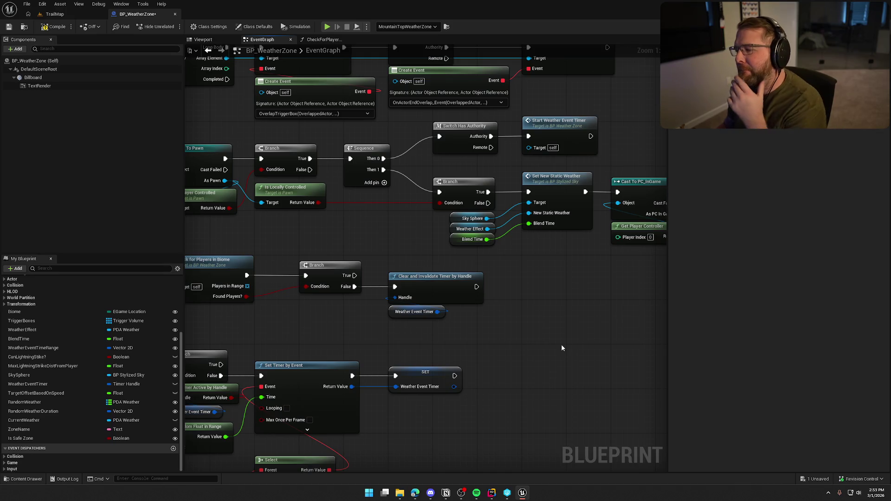
scroll(561, 344, "down", 3)
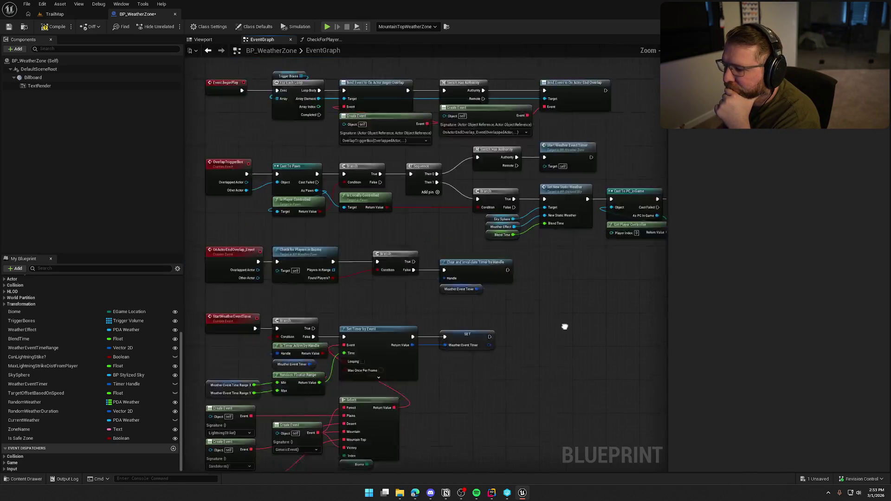
left_click_drag(564, 318, 568, 164)
mouse_move(535, 196)
left_mouse_down()
mouse_move(563, 278)
mouse_move(488, 72)
left_mouse_up()
mouse_move(548, 230)
left_mouse_down()
mouse_move(351, 203)
mouse_move(592, 199)
left_mouse_up()
mouse_move(489, 75)
left_mouse_down()
mouse_move(550, 279)
mouse_move(577, 315)
left_mouse_up()
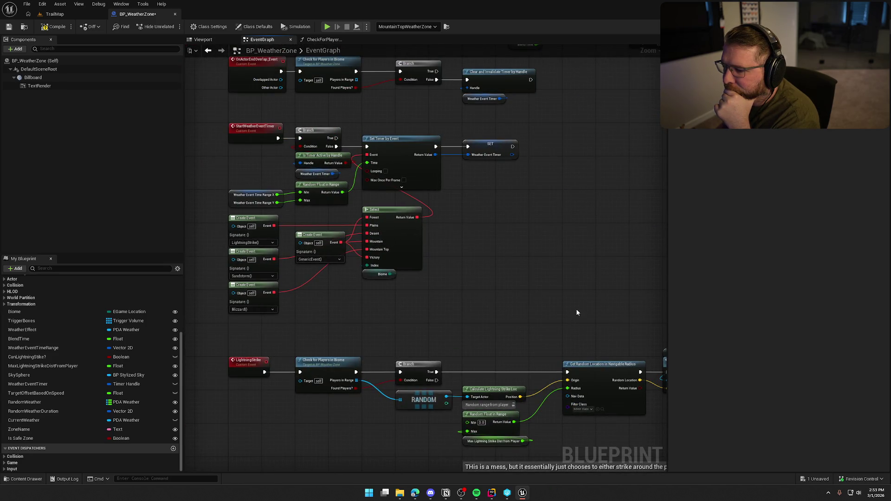
- Align the Weather Event Time Range getters and the Random Float in Range node
left_click_drag(500, 291, 545, 284)
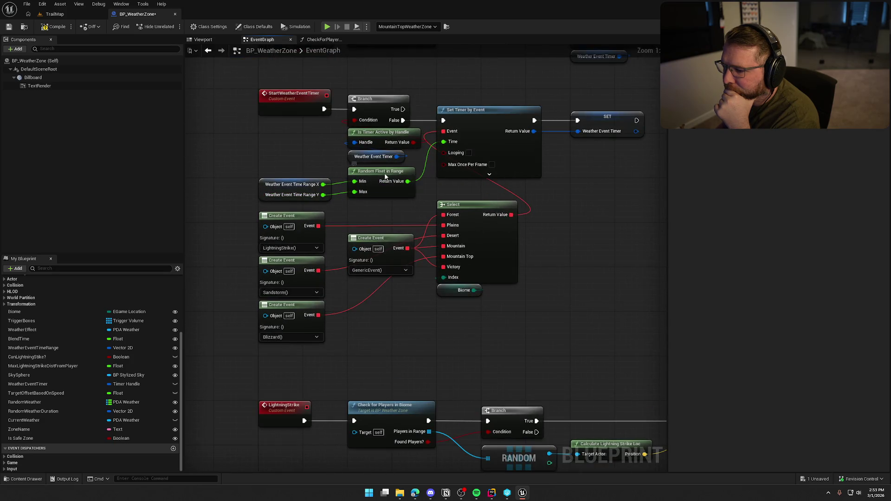
left_click_drag(381, 171, 381, 177)
mouse_move(382, 211)
left_mouse_down()
mouse_move(335, 184)
mouse_move(325, 217)
mouse_move(326, 186)
left_mouse_up()
left_click(615, 252)
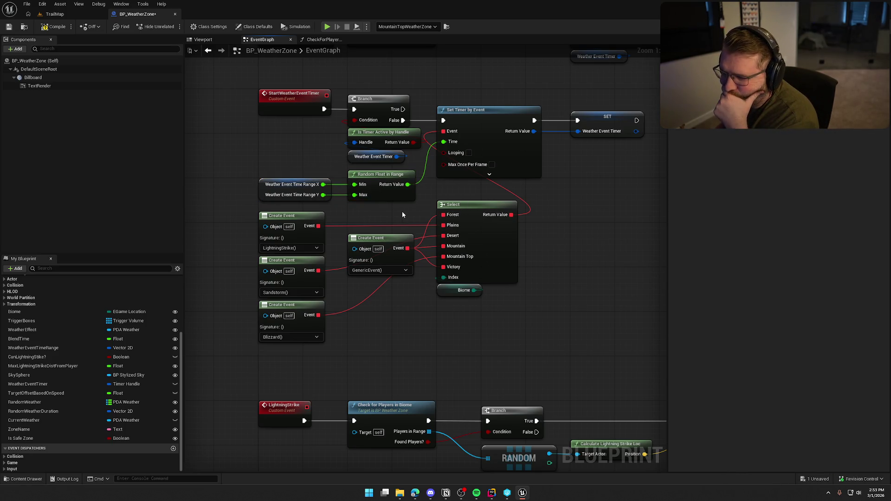
left_click_drag(372, 205, 334, 178)
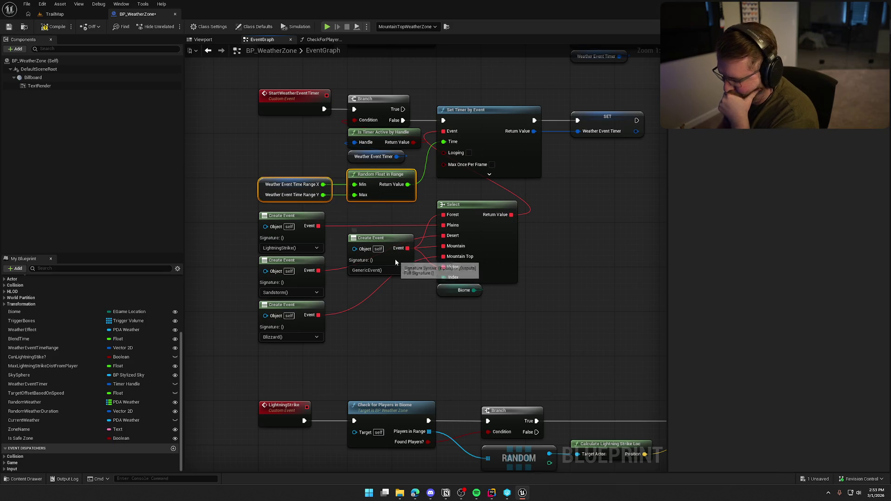
key("Up")
left_click(587, 224)
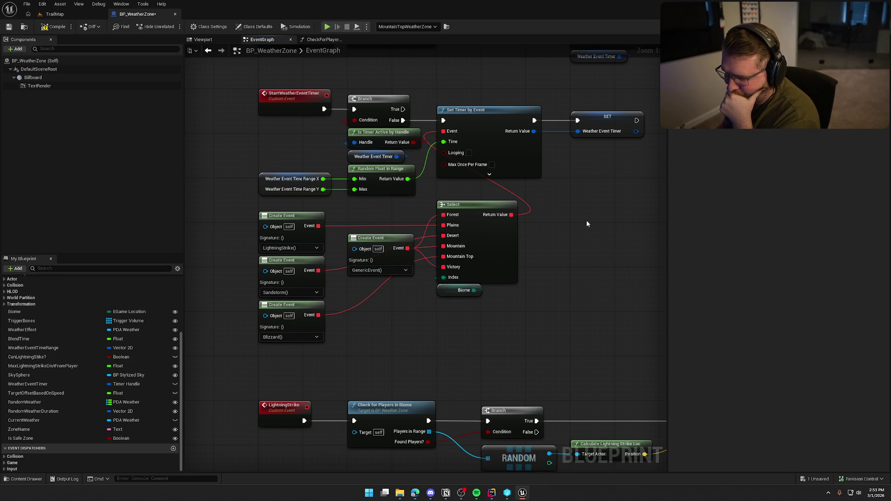
- Pan across the graph to review the Sandstorm loop, BeginPlay bindings and weather chain
mouse_move(592, 224)
left_mouse_down()
mouse_move(593, 237)
mouse_move(213, 91)
left_mouse_up()
mouse_move(310, 308)
left_mouse_down()
mouse_move(543, 221)
mouse_move(459, 255)
mouse_move(632, 144)
mouse_move(525, 146)
mouse_move(553, 148)
left_mouse_up()
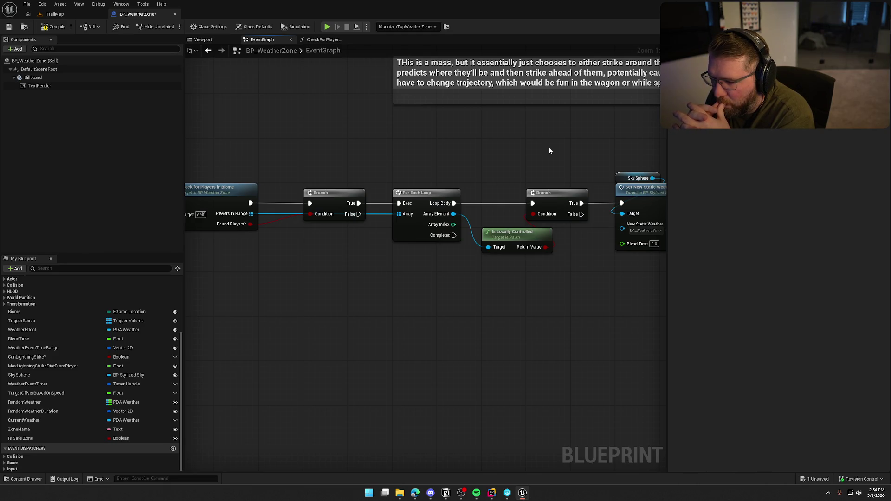
scroll(508, 370, "down", 5)
scroll(444, 254, "up", 4)
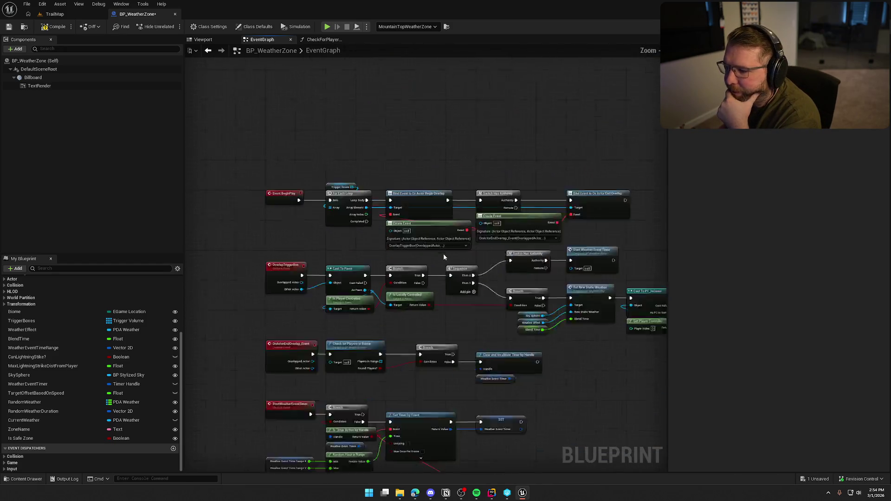
scroll(313, 218, "up", 2)
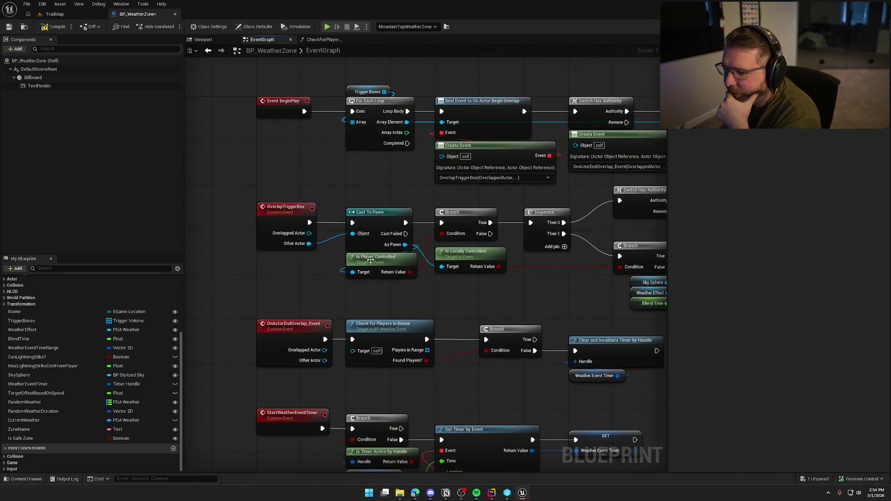
mouse_move(408, 234)
left_mouse_down()
mouse_move(266, 189)
mouse_move(371, 182)
left_mouse_up()
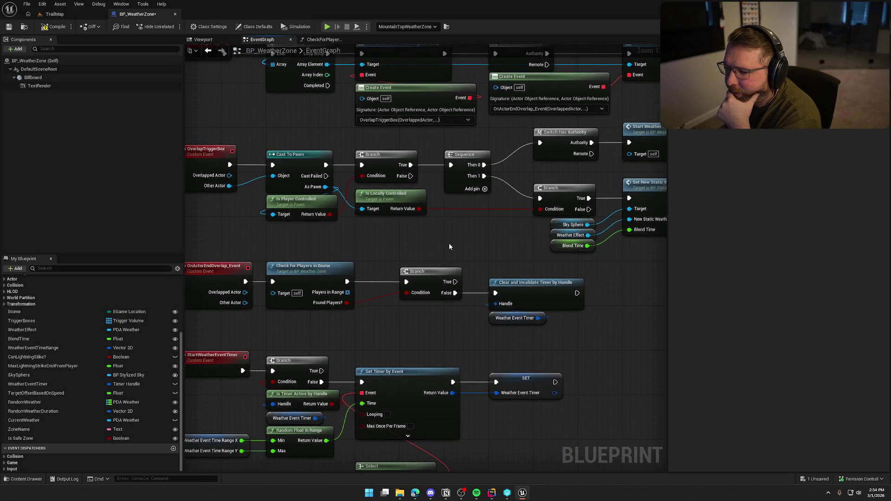
left_click_drag(453, 245, 497, 303)
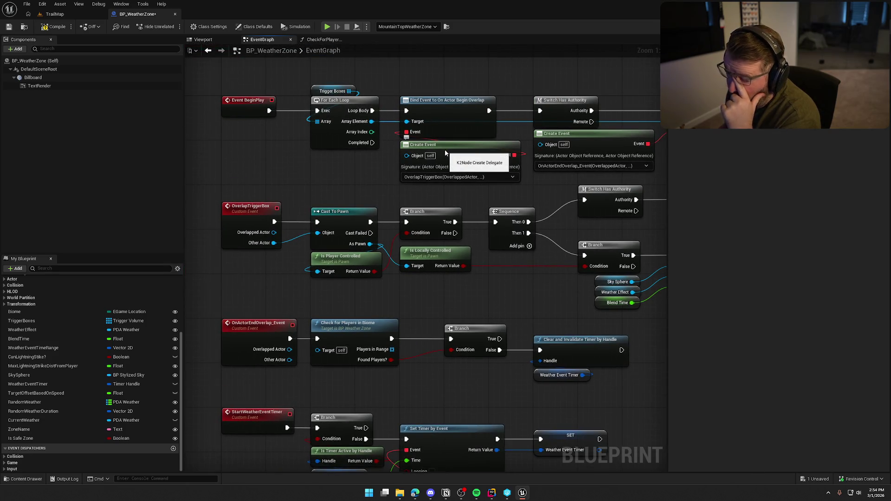
mouse_move(532, 174)
left_mouse_down()
mouse_move(339, 181)
mouse_move(353, 114)
left_mouse_up()
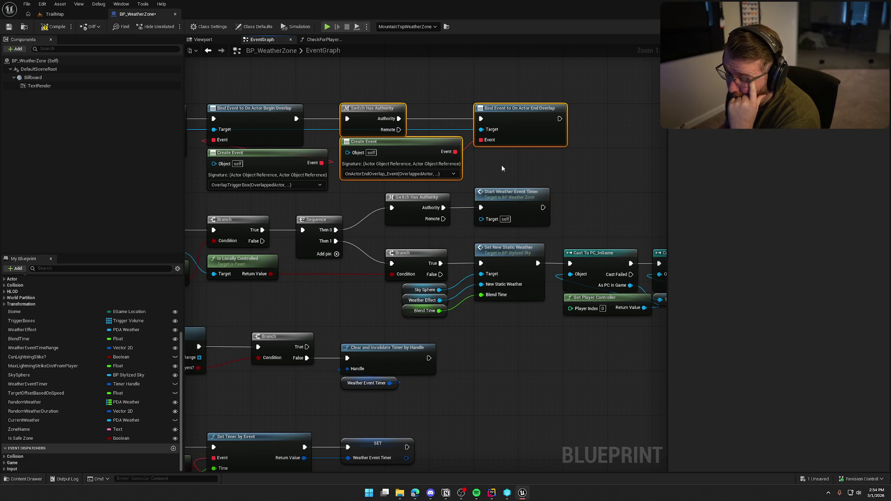
left_click_drag(331, 290, 336, 257)
mouse_move(269, 389)
left_mouse_down()
mouse_move(374, 319)
mouse_move(543, 311)
mouse_move(291, 315)
left_mouse_up()
- Add a Get Controller node fed by the loop's Array Element
left_click_drag(354, 244, 404, 305)
type("get control")
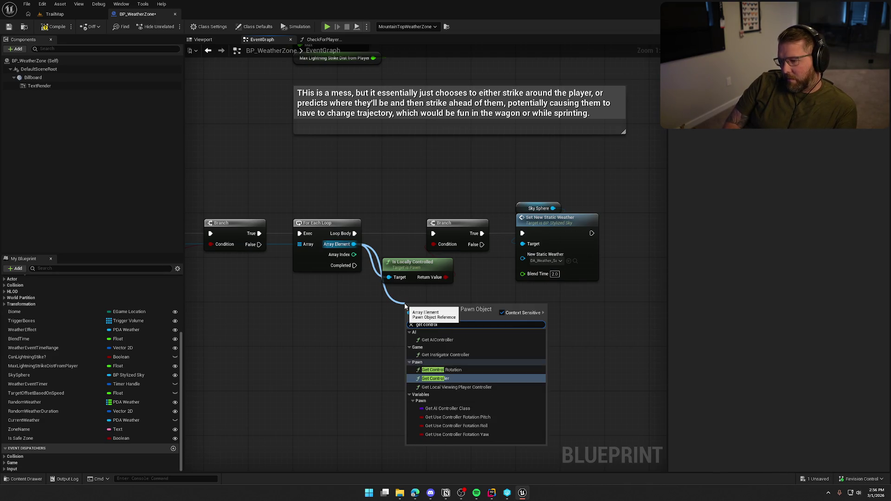
left_click(436, 378)
left_click_drag(409, 312, 403, 296)
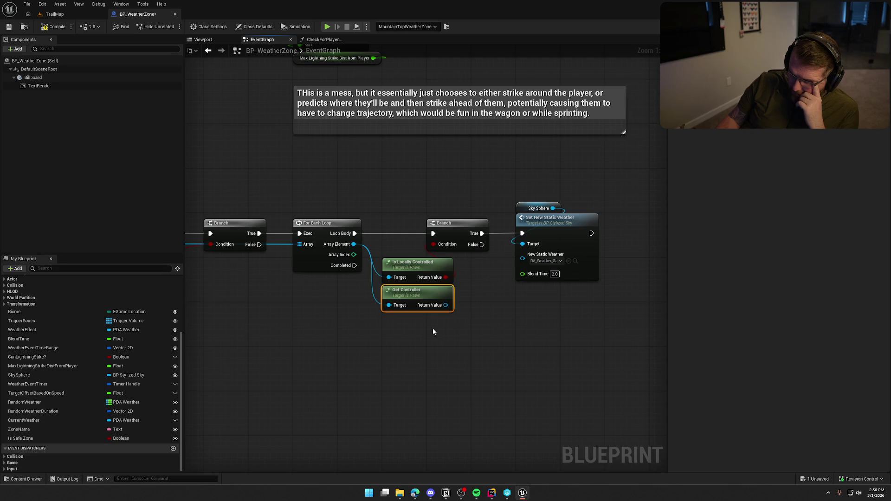
- Delete the Is Locally Controlled node and its Branch, moving Get Controller beside the loop
left_click(422, 265)
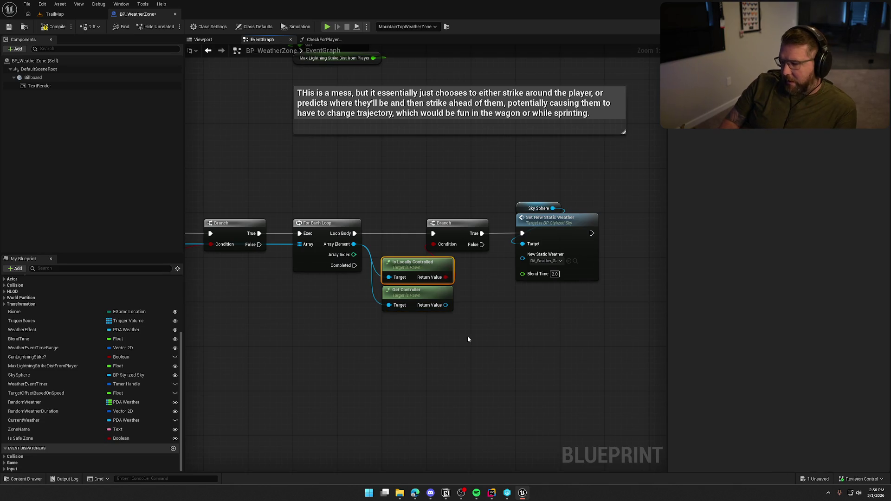
key("Delete")
left_click_drag(416, 290, 416, 263)
left_click_drag(459, 238, 405, 244)
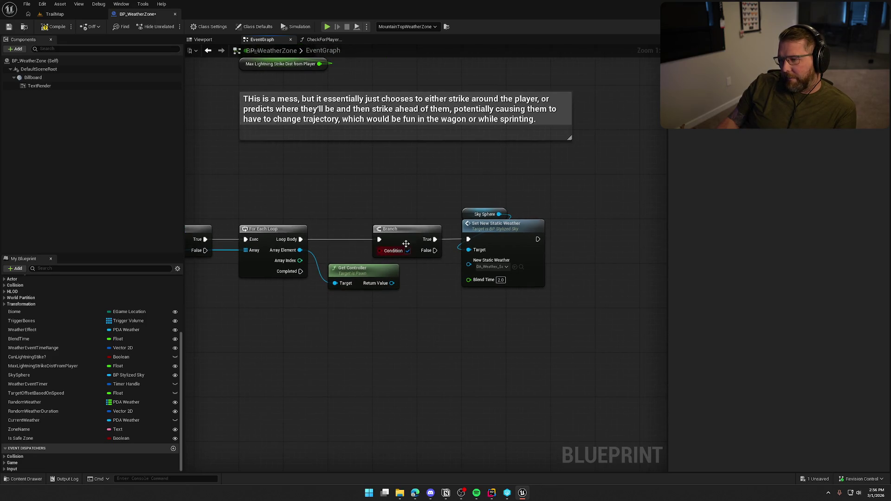
key("Delete")
- Rearrange the Sky Sphere and Set New Static Weather nodes and open the Content Drawer
left_click_drag(437, 199, 589, 368)
left_click_drag(442, 198, 553, 218)
left_click(463, 361)
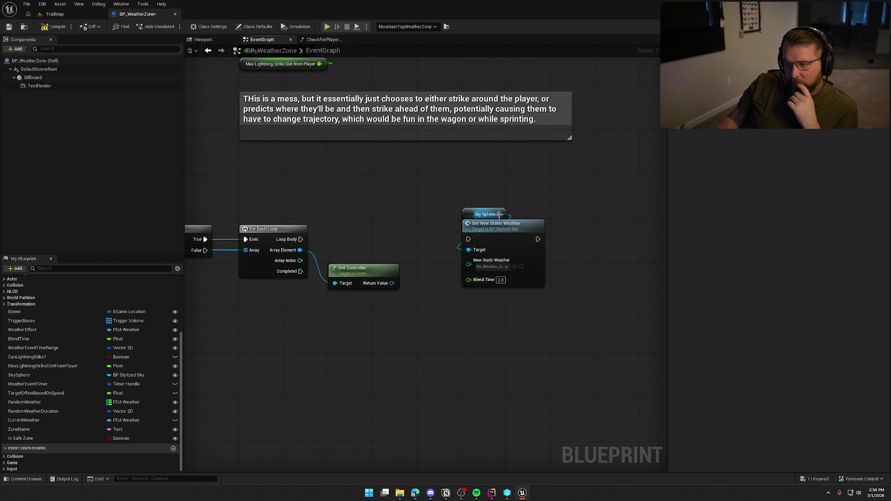
mouse_move(457, 206)
left_mouse_down()
mouse_move(520, 233)
mouse_move(574, 336)
left_mouse_up()
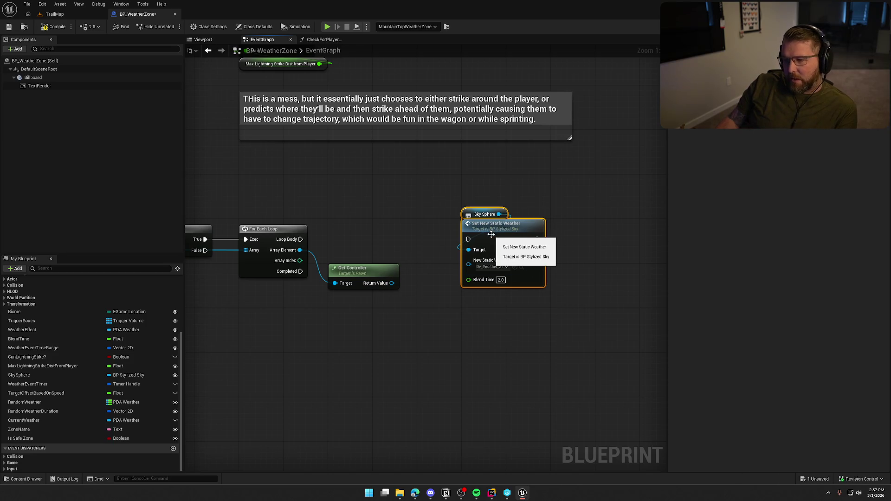
left_click(422, 253)
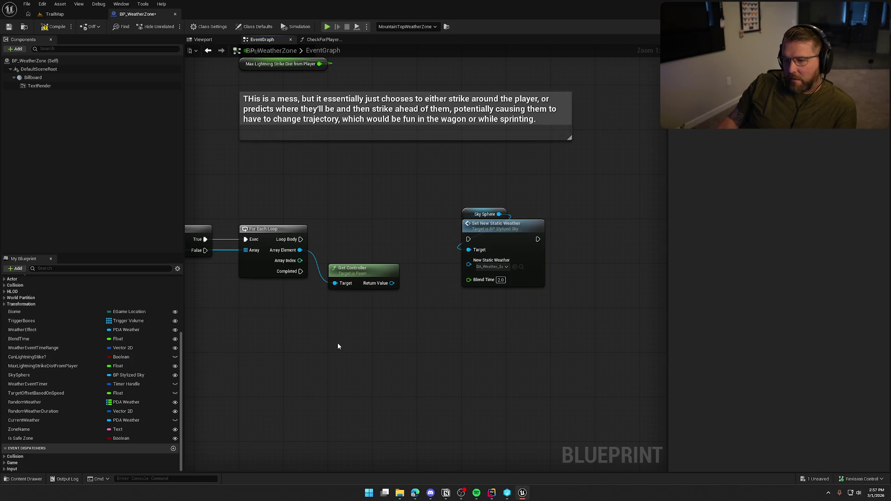
key("ctrl+space")
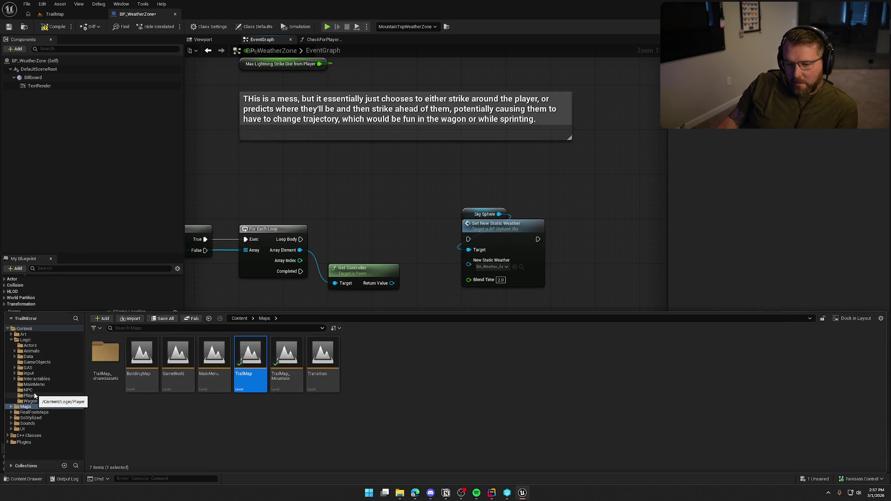
- Open PC_InGame from the Player folder and add a custom event named Client_WeatherUpdate
left_click(31, 395)
left_click(183, 367)
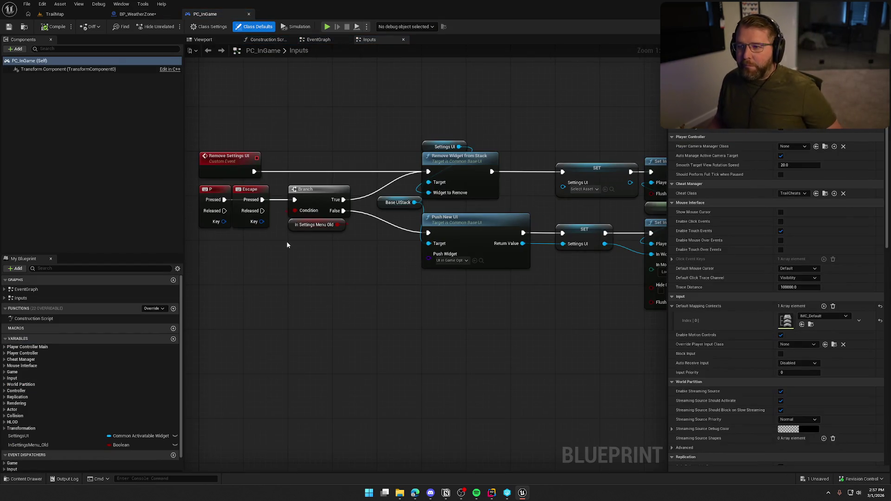
left_click(319, 40)
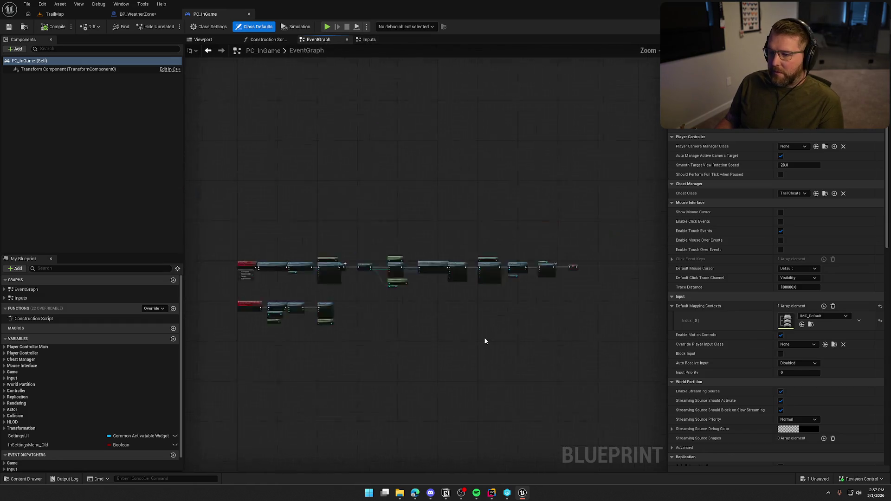
right_click(311, 234)
type("custom")
key("Return")
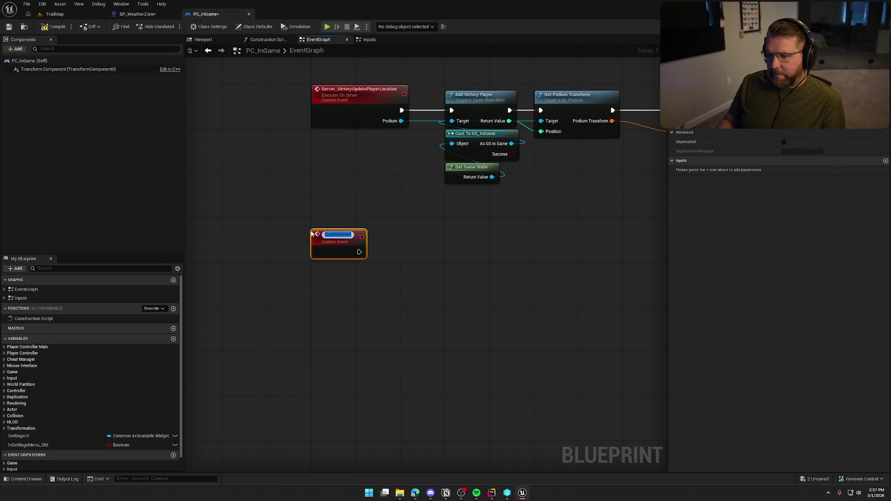
type("Client")
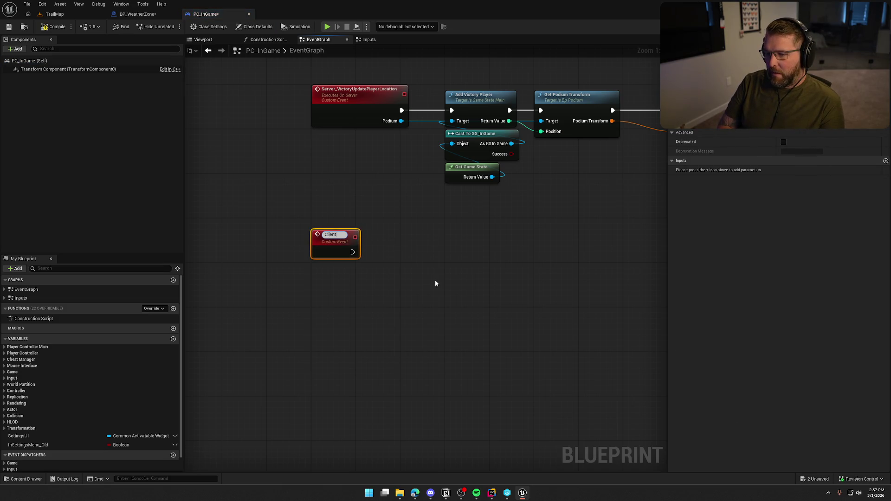
type("_E")
key("BackSpace")
type("Weat")
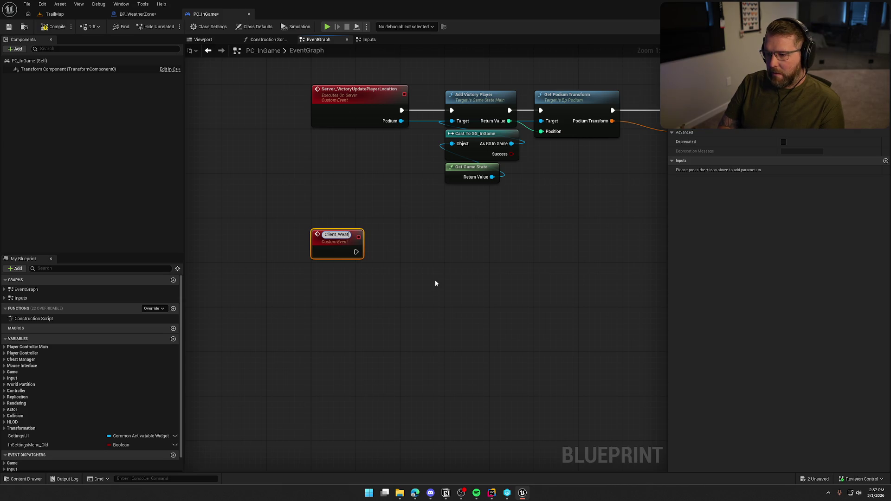
type("herUpdate")
key("Return")
left_click_drag(312, 230, 313, 219)
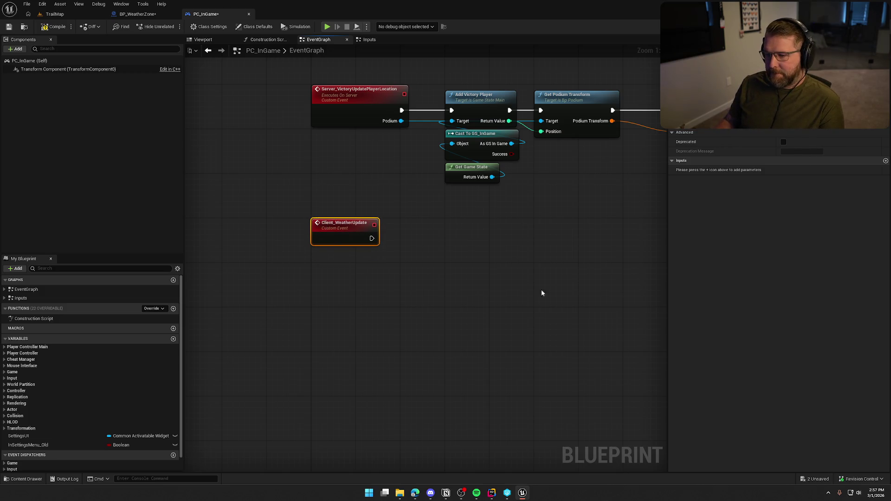
- Set Client_WeatherUpdate to Run on owning Client, then return to BP_WeatherZone
left_click(808, 119)
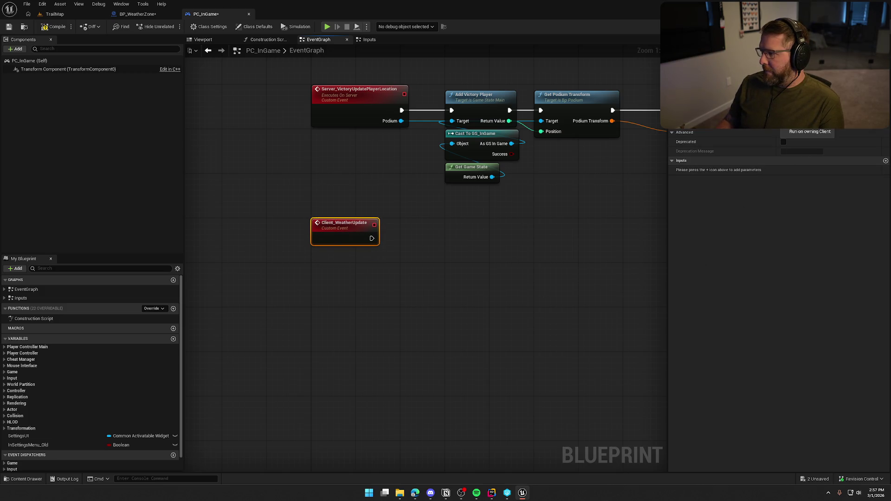
left_click(810, 132)
left_click_drag(249, 186, 248, 229)
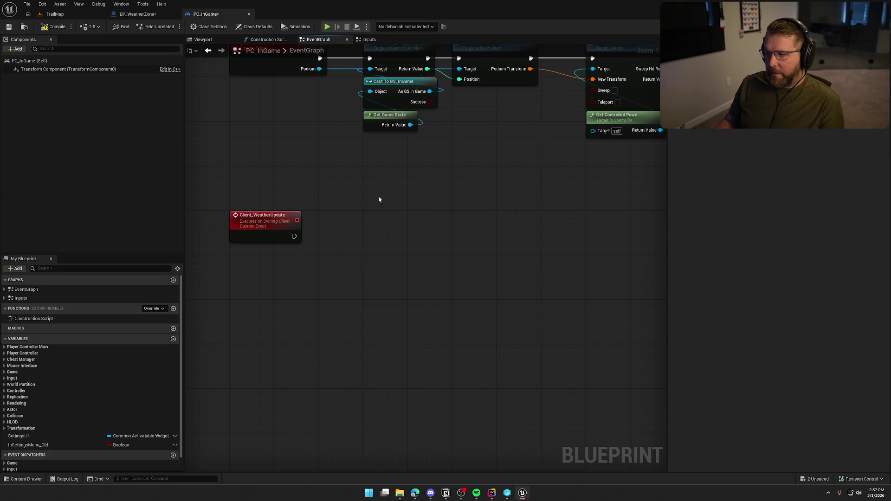
left_click(137, 13)
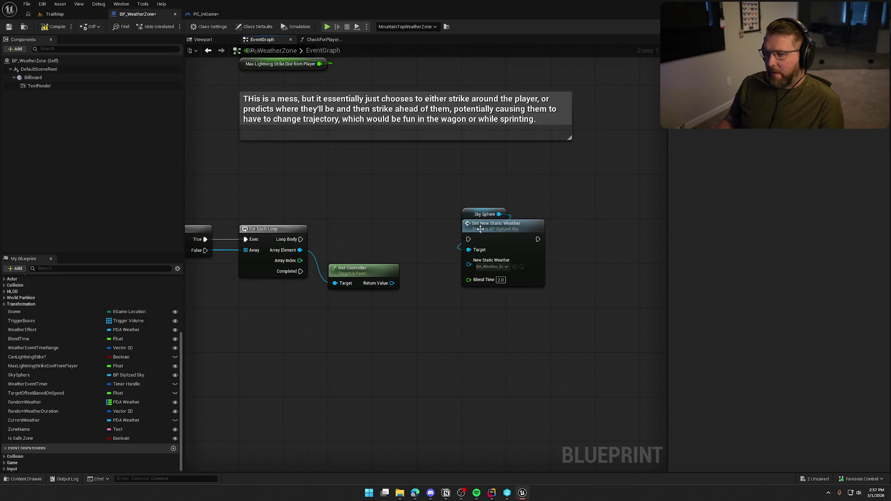
- In PC_InGame, paste Set New Static Weather, run it from the event, and pass its target in as 'Skybox'
left_click(209, 14)
key("ctrl+v")
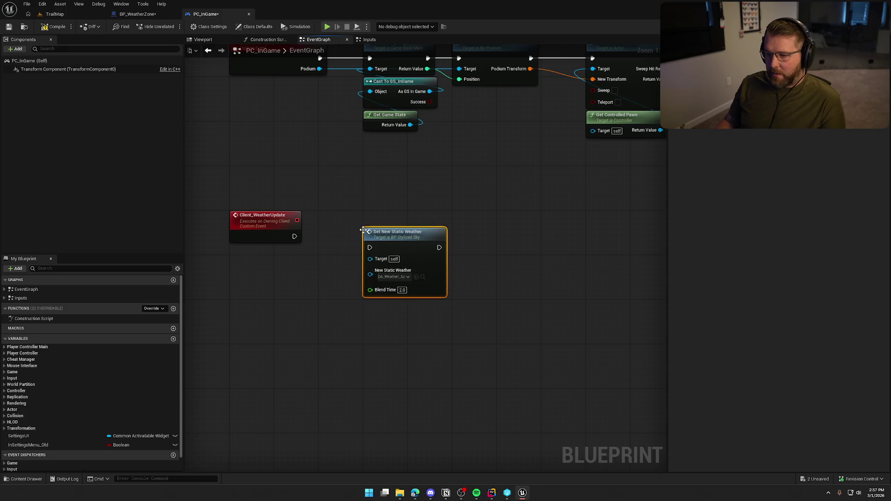
left_click_drag(370, 248, 294, 236)
mouse_move(402, 239)
left_mouse_down()
mouse_move(402, 227)
mouse_move(345, 255)
mouse_move(270, 251)
left_mouse_up()
left_click(271, 252)
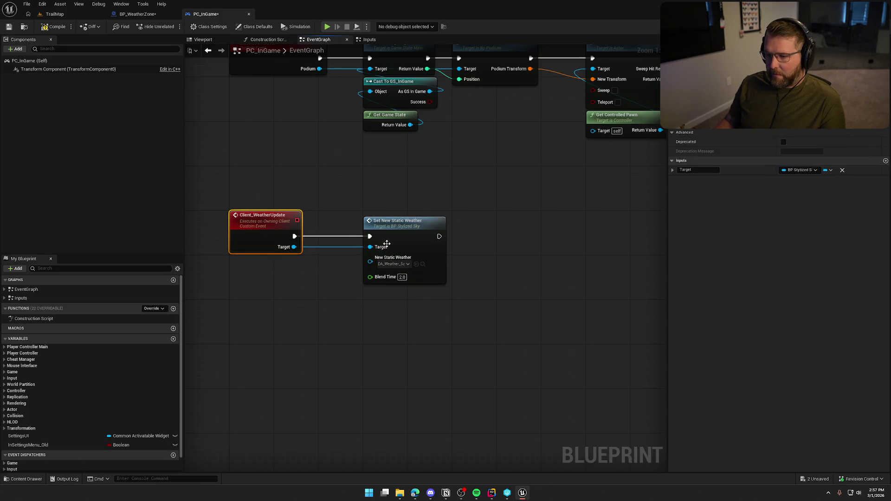
type("Skybox")
key("Return")
left_click(401, 331)
- Feed Blend Time from the event into Set New Static Weather and tidy the nodes
mouse_move(401, 239)
left_mouse_down()
mouse_move(361, 255)
mouse_move(375, 227)
mouse_move(291, 199)
left_mouse_up()
mouse_move(418, 223)
left_mouse_down()
mouse_move(332, 246)
mouse_move(316, 214)
left_mouse_up()
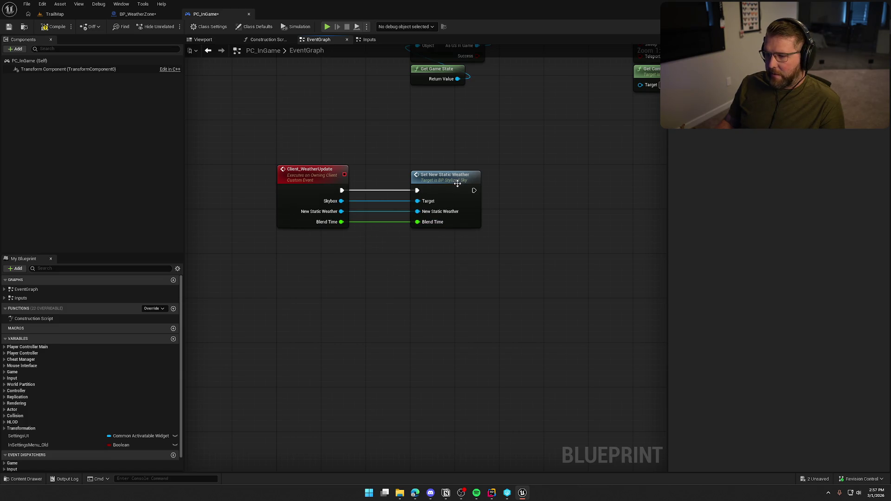
left_click_drag(457, 184, 414, 185)
left_click_drag(433, 229, 441, 251)
left_click_drag(269, 185, 409, 274)
- Save PC_InGame and return to BP_WeatherZone
key("ctrl+shift+s")
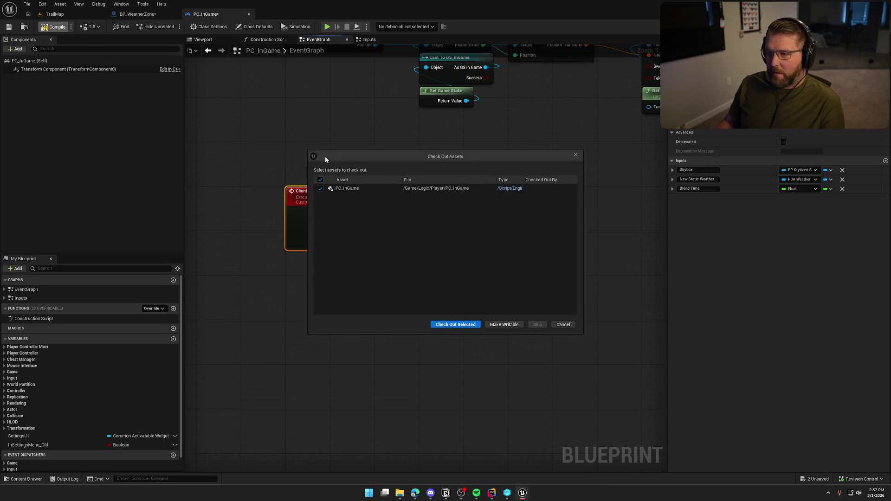
left_click(454, 322)
left_click(442, 299)
left_click(131, 14)
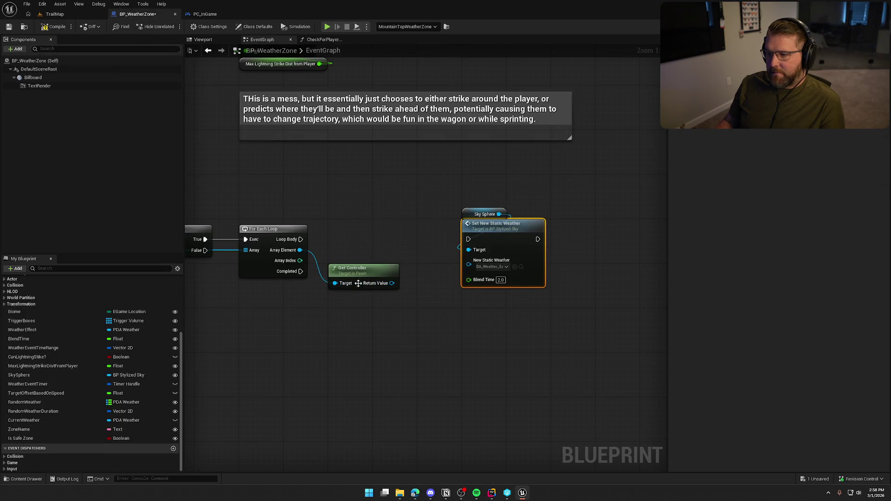
- Cast Get Controller's result to PC_InGame and run the cast from the loop body
left_click_drag(457, 182, 599, 344)
left_click_drag(504, 249, 605, 310)
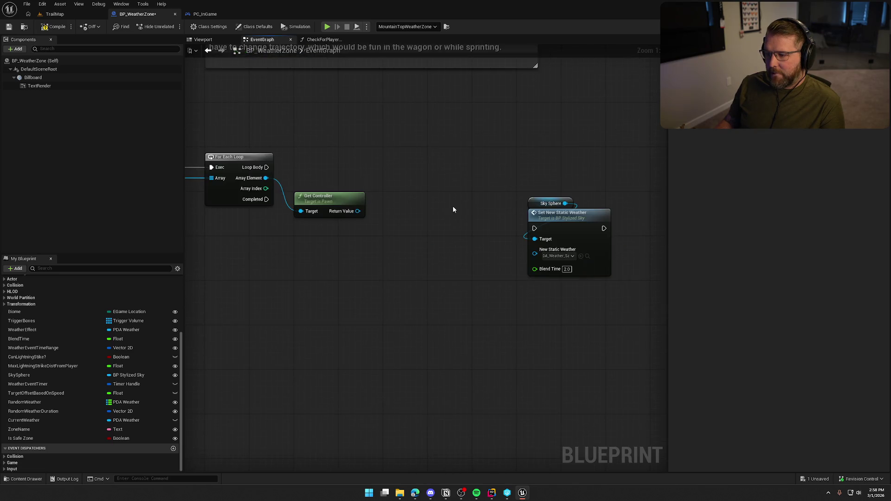
mouse_move(568, 220)
left_mouse_down()
mouse_move(369, 252)
mouse_move(295, 254)
left_mouse_up()
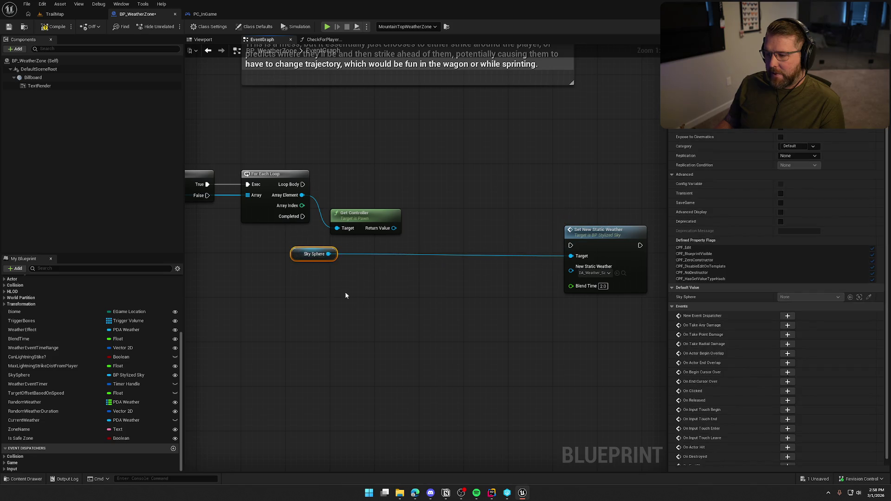
left_click_drag(394, 228, 422, 213)
type("cast to pc")
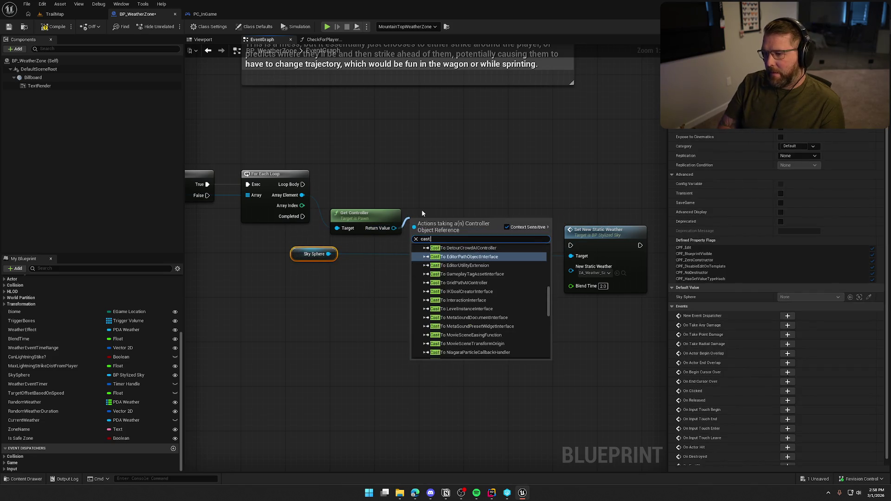
key("Return")
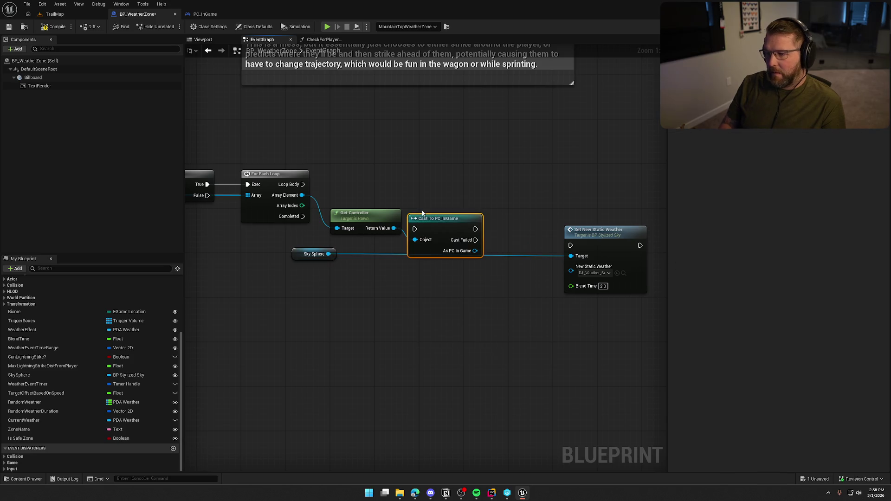
mouse_move(414, 229)
left_mouse_down()
mouse_move(299, 188)
mouse_move(428, 180)
left_mouse_up()
left_click_drag(370, 212, 369, 192)
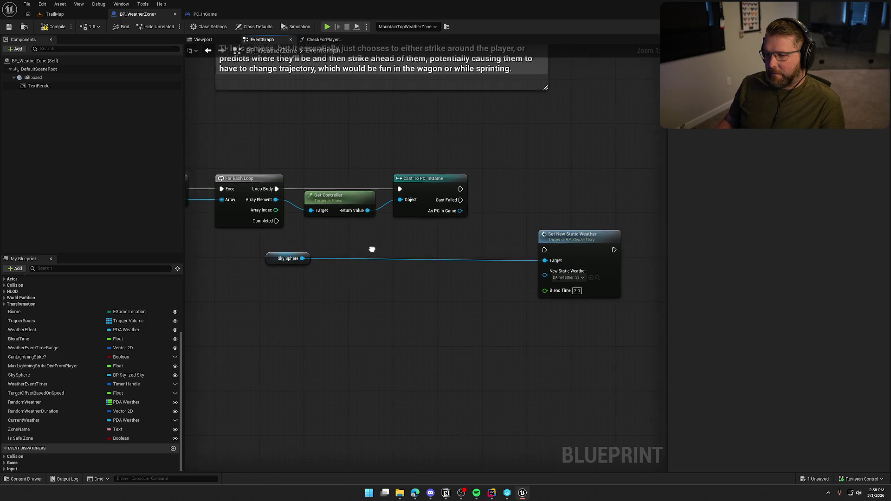
left_click_drag(265, 262, 342, 285)
- Call Client Weather Update on the cast PC_InGame with Sky Sphere wired to Skybox
left_click_drag(375, 203, 418, 203)
type("update client")
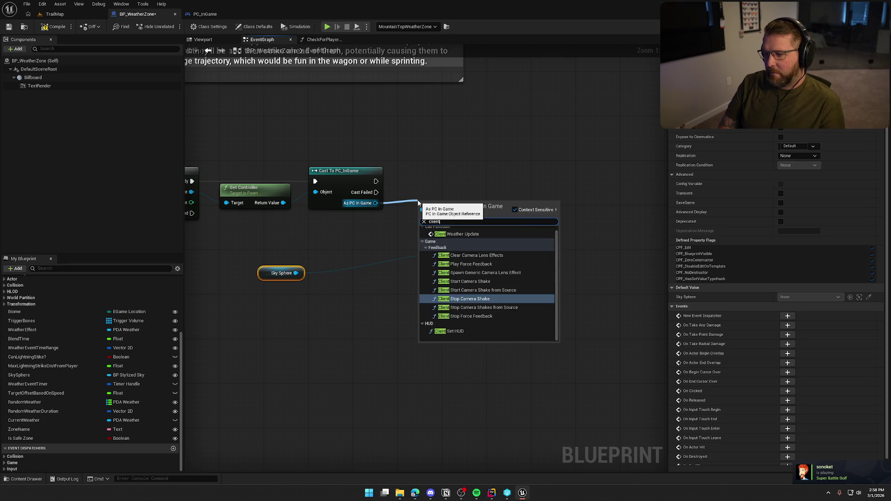
key("Return")
left_click_drag(417, 200, 423, 151)
left_click_drag(510, 254, 494, 357)
left_click_drag(489, 179, 510, 180)
left_click(367, 241)
mouse_move(296, 273)
left_mouse_down()
mouse_move(443, 216)
mouse_move(449, 202)
left_mouse_up()
- Set the call's weather to DA_Weather_Sandstorm and edit its Blend Time
left_click(470, 219)
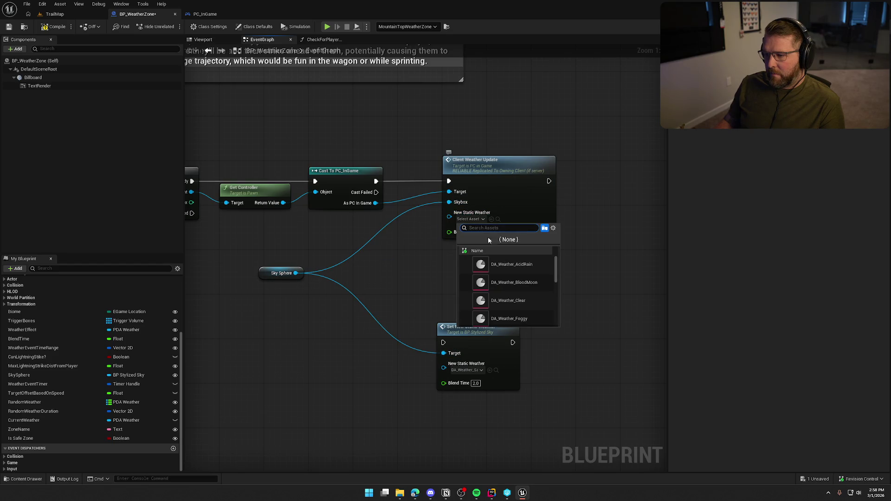
type("sc")
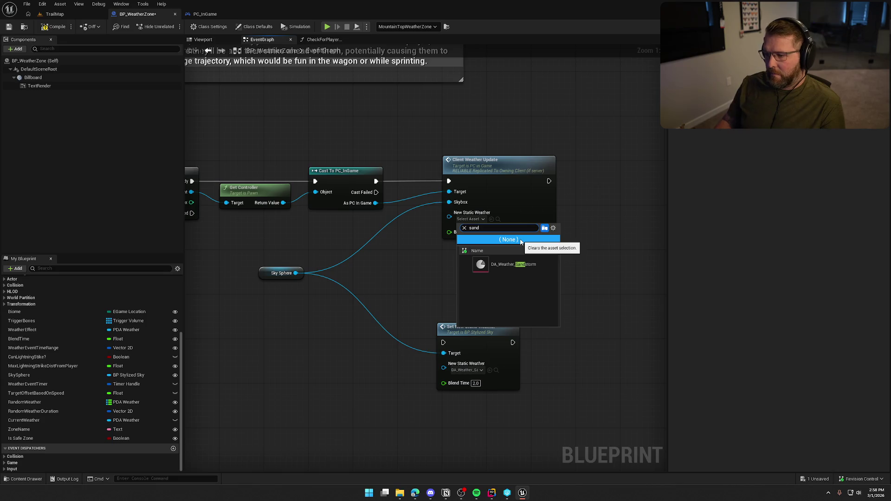
left_click(511, 267)
left_click(481, 232)
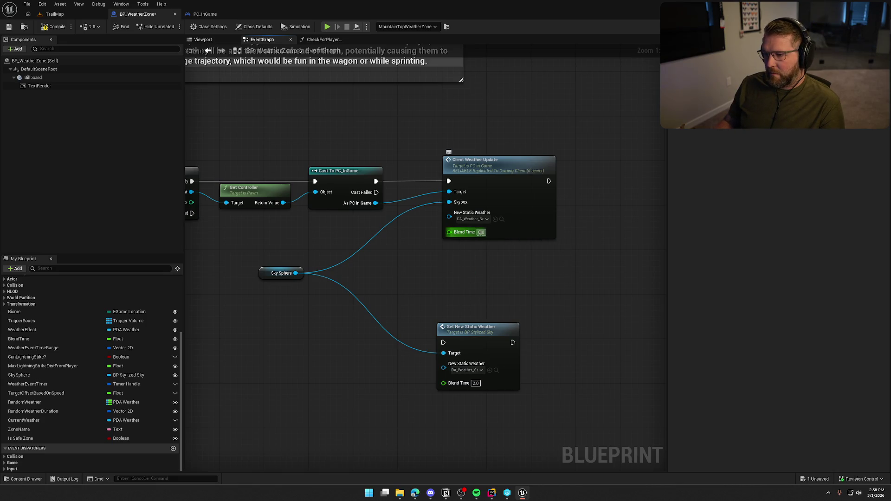
left_click_drag(281, 273, 359, 217)
- Delete the old Set New Static Weather node and tidy the Sandstorm chain
mouse_move(429, 302)
left_mouse_down()
mouse_move(500, 406)
mouse_move(533, 409)
left_mouse_up()
key("Delete")
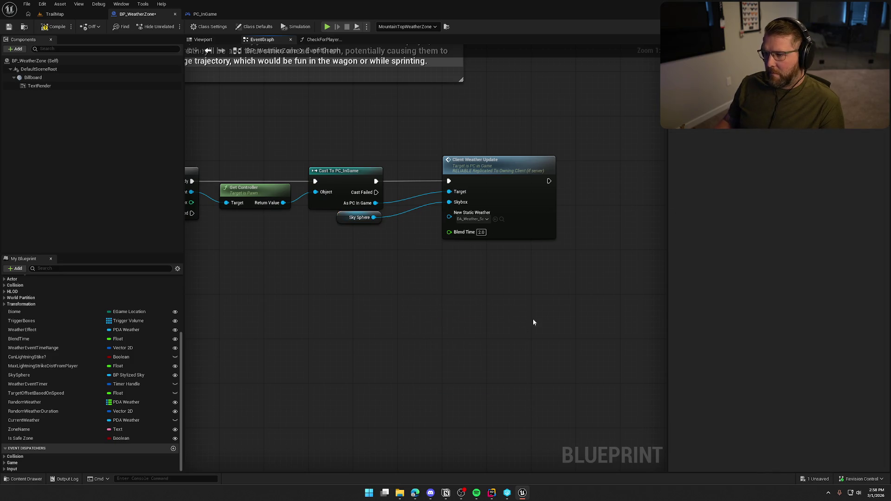
left_click_drag(495, 171, 461, 171)
left_click(428, 138)
scroll(491, 219, "down", 2)
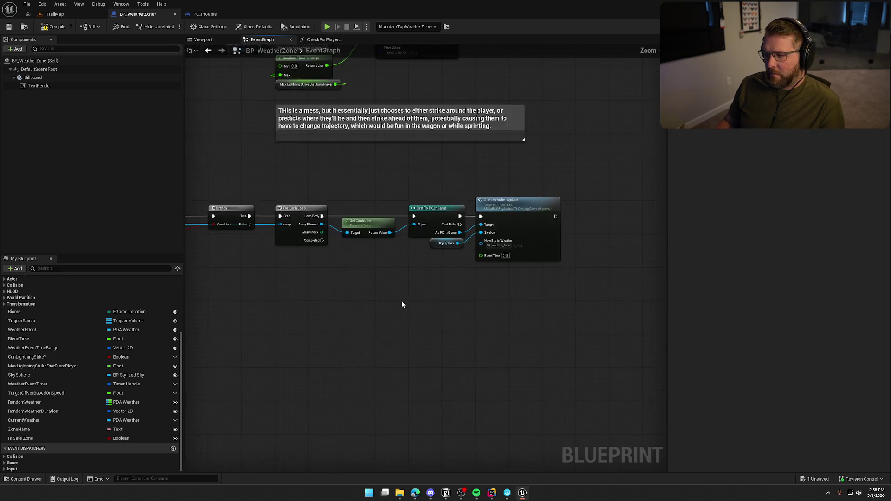
scroll(463, 292, "down", 2)
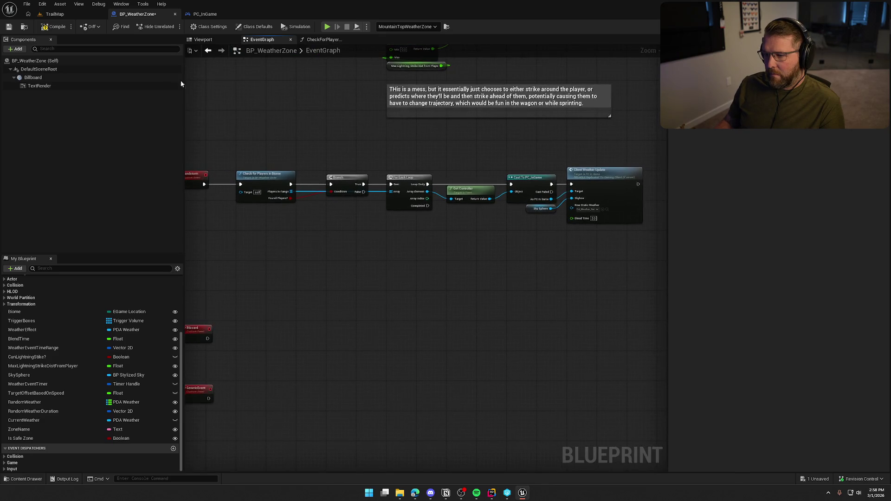
mouse_move(357, 252)
left_mouse_down()
mouse_move(384, 257)
mouse_move(375, 257)
left_mouse_up()
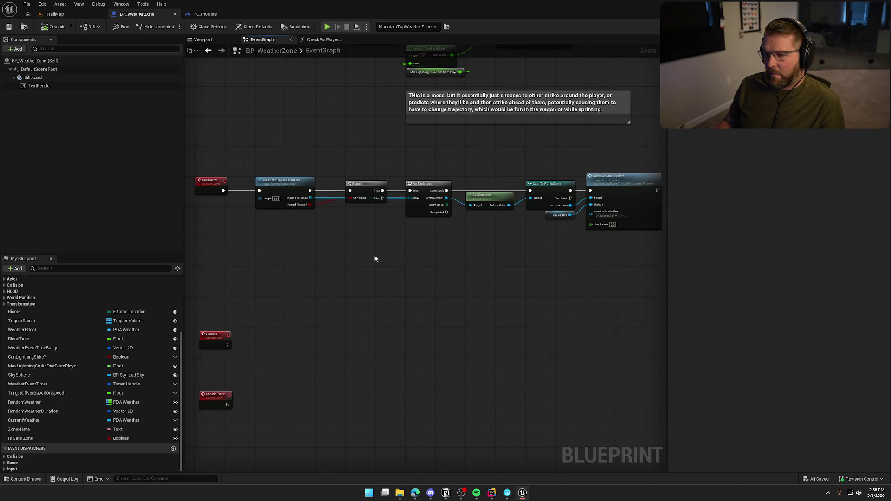
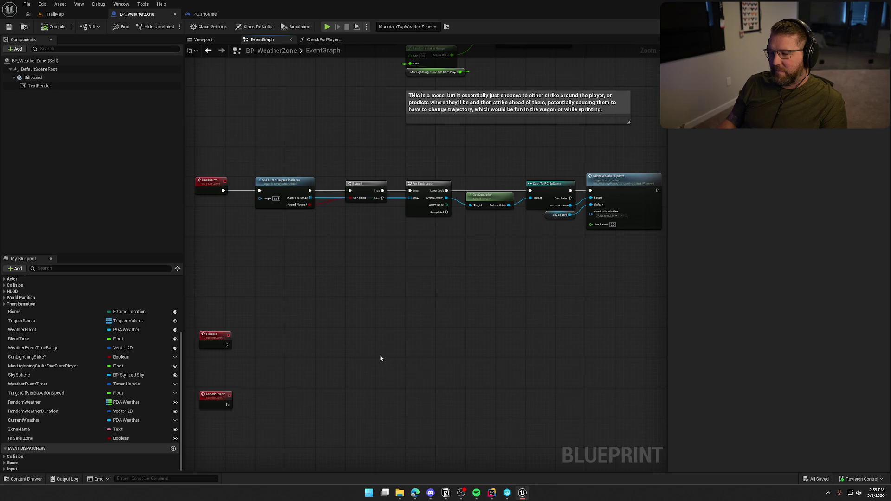
- Box-select the Blizzard and GenericEvent custom event nodes and nudge them slightly left
mouse_move(444, 347)
left_mouse_down()
mouse_move(424, 318)
mouse_move(513, 329)
mouse_move(437, 313)
mouse_move(464, 418)
mouse_move(457, 469)
mouse_move(163, 23)
left_mouse_up()
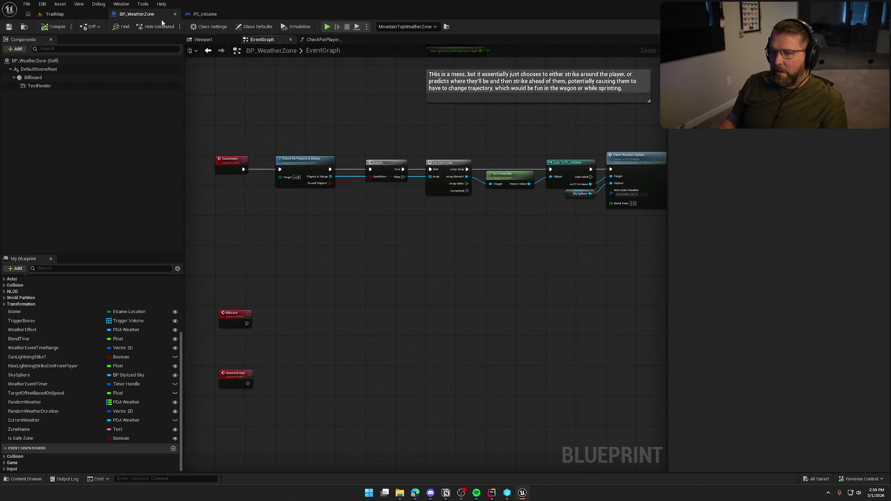
scroll(272, 183, "up", 3)
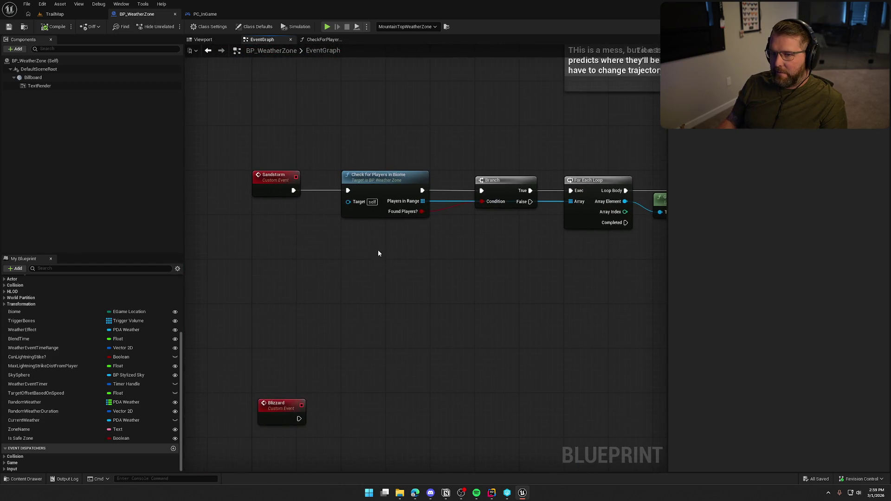
mouse_move(443, 264)
left_mouse_down()
mouse_move(209, 241)
mouse_move(495, 259)
left_mouse_up()
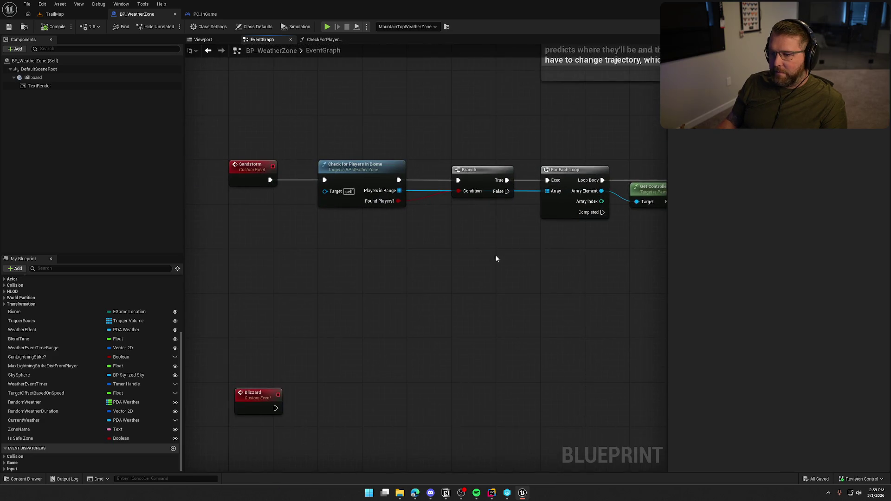
left_click_drag(314, 455, 332, 284)
left_click_drag(215, 179, 338, 387)
left_click_drag(275, 231, 263, 227)
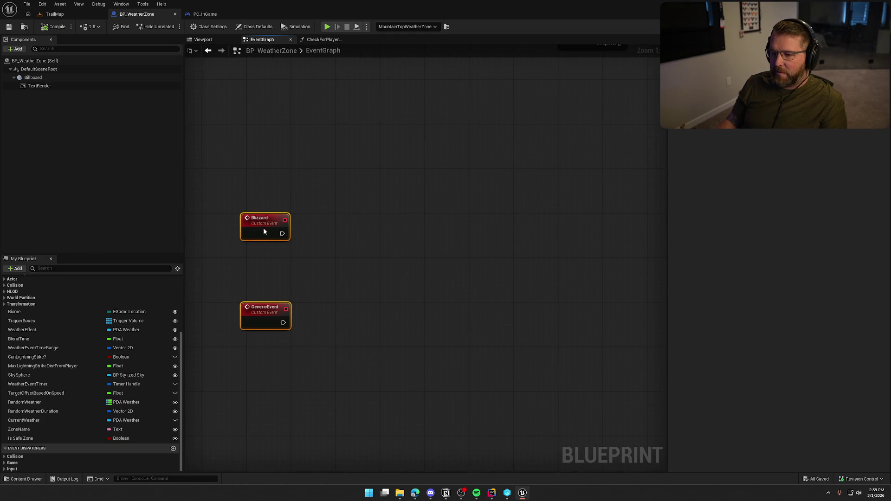
mouse_move(333, 366)
left_mouse_down()
mouse_move(353, 418)
mouse_move(385, 455)
mouse_move(397, 458)
mouse_move(442, 426)
mouse_move(195, 428)
mouse_move(411, 228)
mouse_move(402, 46)
left_mouse_up()
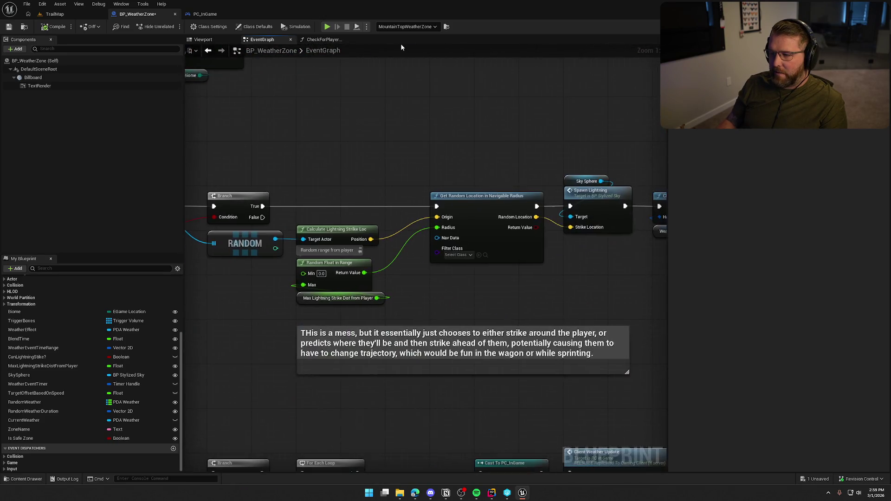
- Delete the lightning explanation comment box
mouse_move(410, 156)
left_mouse_down()
mouse_move(394, 46)
mouse_move(385, 160)
mouse_move(428, 241)
left_mouse_up()
left_click(308, 198)
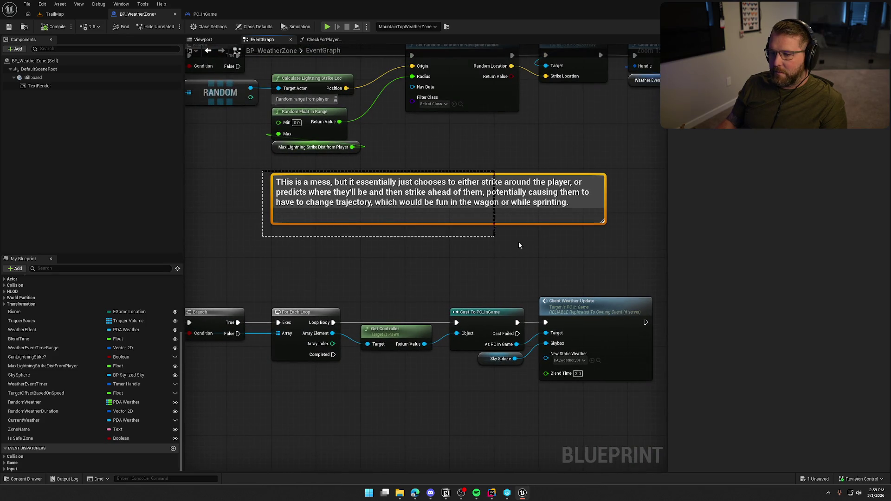
key("Delete")
- Move the whole Sandstorm event row up under LightningStrike
scroll(638, 249, "down", 3)
mouse_move(599, 253)
left_mouse_down()
mouse_move(567, 239)
mouse_move(262, 203)
left_mouse_up()
scroll(263, 202, "up", 4)
scroll(321, 205, "down", 3)
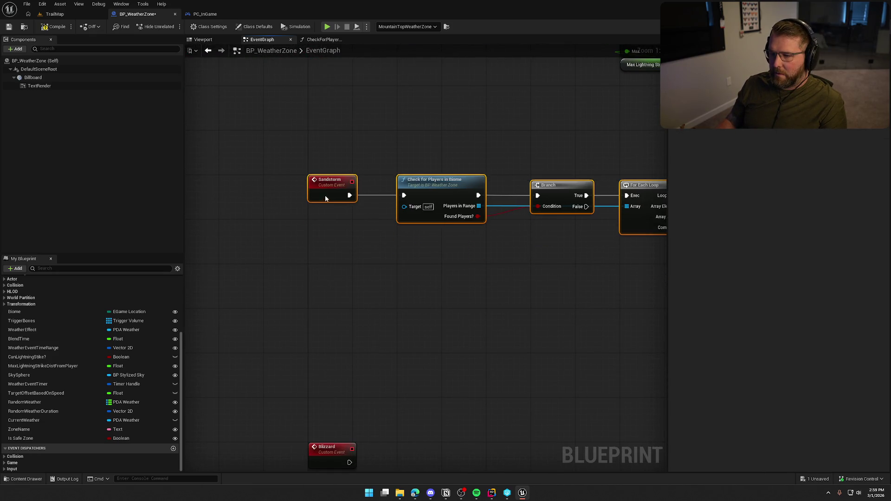
left_click_drag(208, 270, 204, 241)
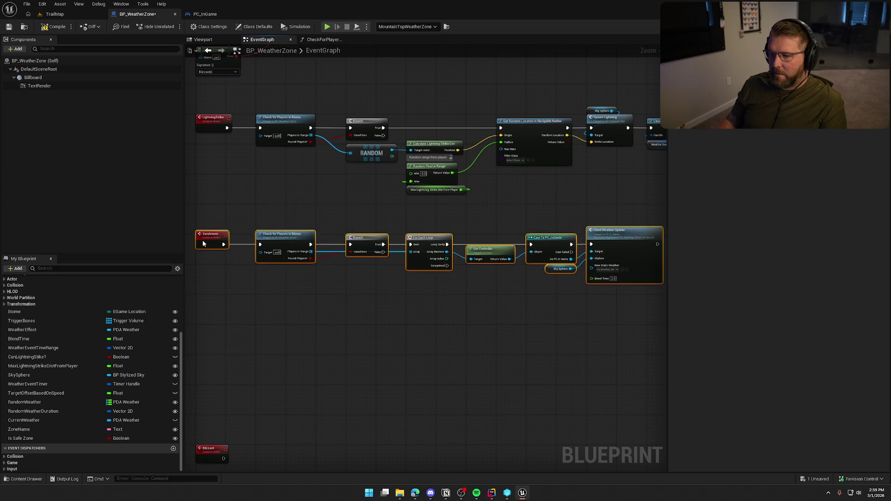
left_click(281, 314)
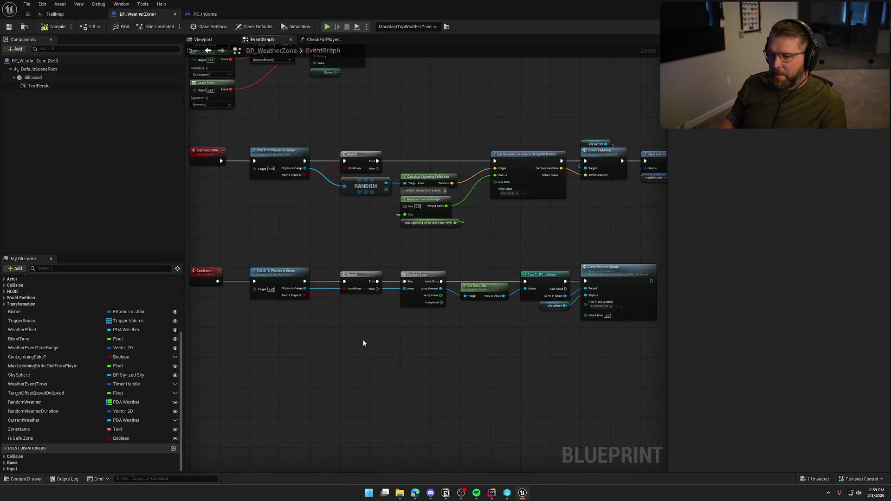
- Copy Clear and Invalidate Timer by Handle with its timer variable and wire it after Client Weather Update
scroll(364, 338, "up", 1)
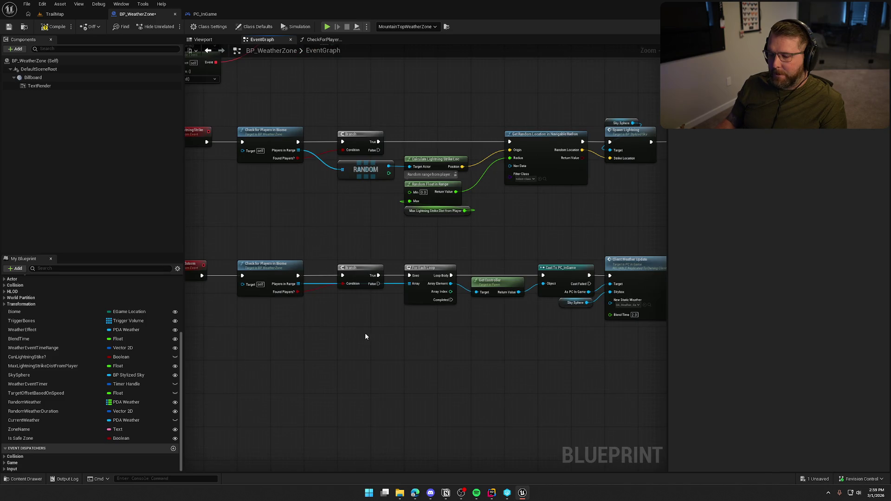
left_click_drag(405, 339, 271, 314)
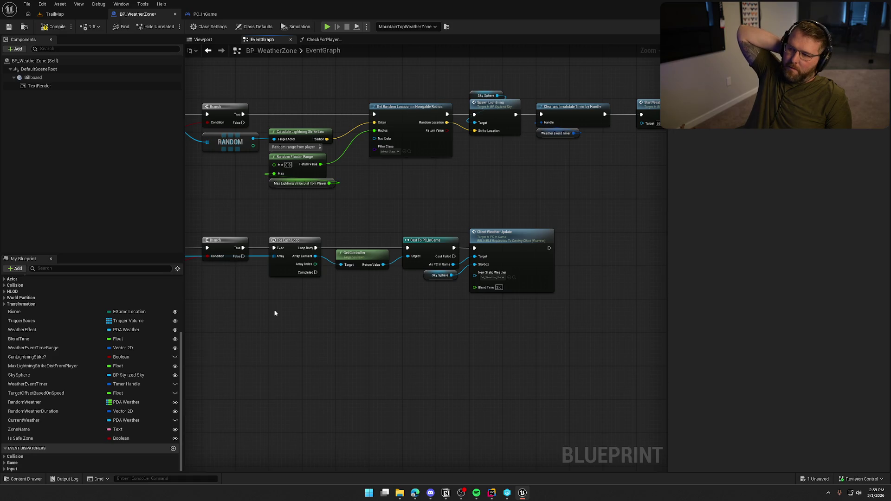
left_click_drag(483, 212, 477, 188)
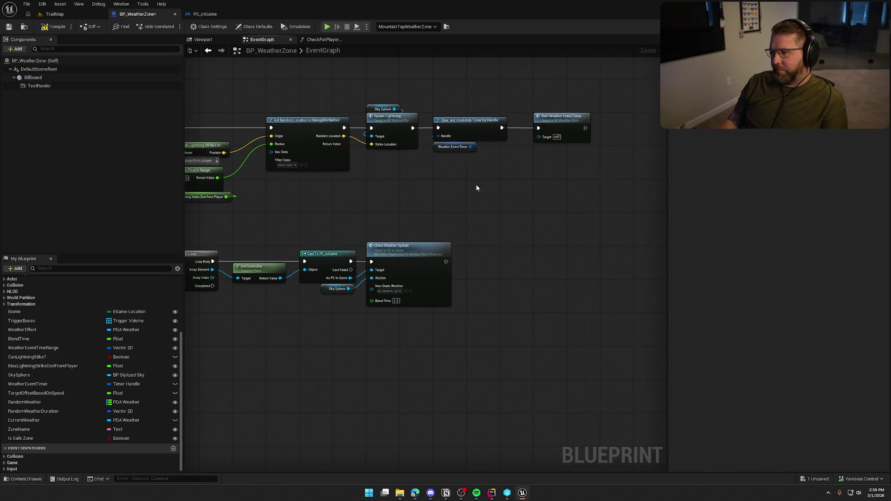
mouse_move(450, 99)
left_mouse_down()
mouse_move(504, 172)
mouse_move(514, 171)
left_mouse_up()
key("ctrl+c")
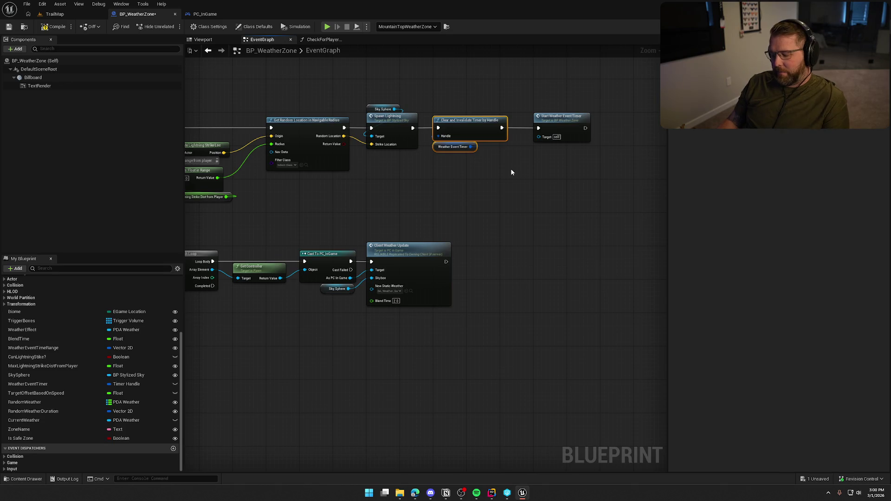
key("ctrl+v")
mouse_move(485, 181)
left_mouse_down()
mouse_move(448, 200)
mouse_move(434, 195)
left_mouse_up()
left_click_drag(521, 179, 492, 191)
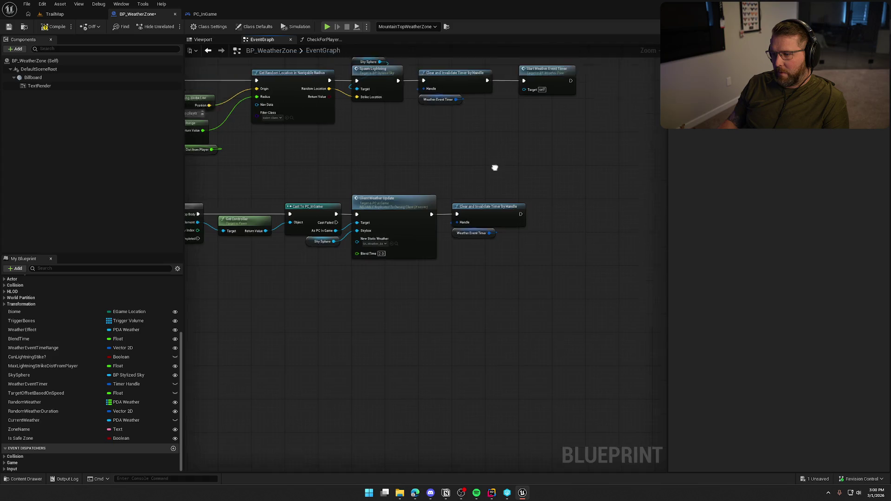
- Paste a copy of Start Weather Event Timer and link it after the timer clear
left_click(492, 132)
key("ctrl+c")
key("ctrl+v")
left_click_drag(489, 247, 460, 222)
left_click_drag(511, 235, 519, 211)
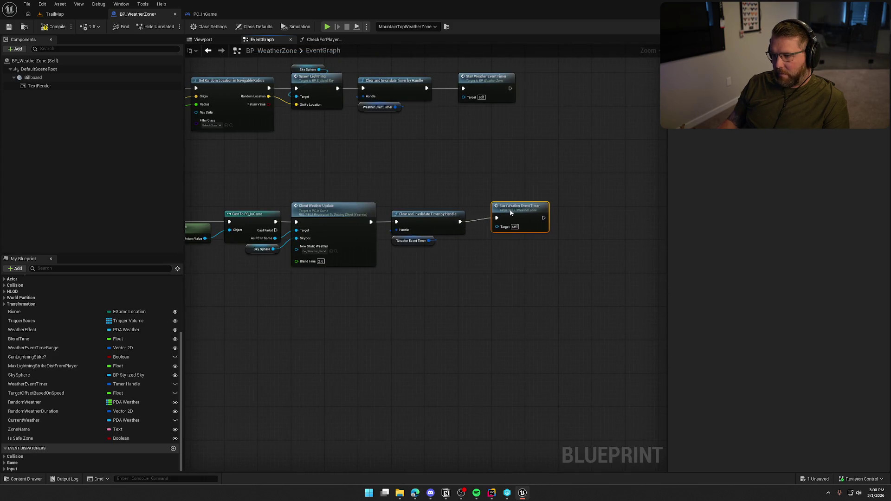
left_click(397, 187)
left_click_drag(439, 325, 524, 301)
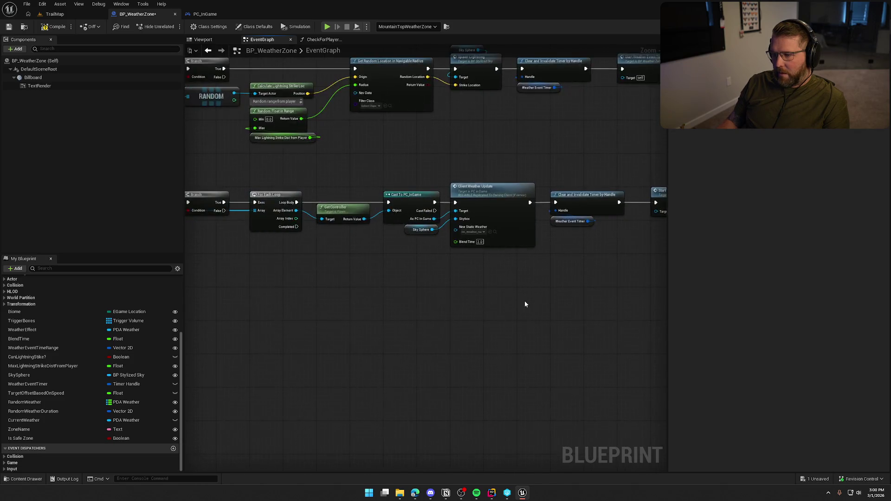
scroll(520, 299, "down", 1)
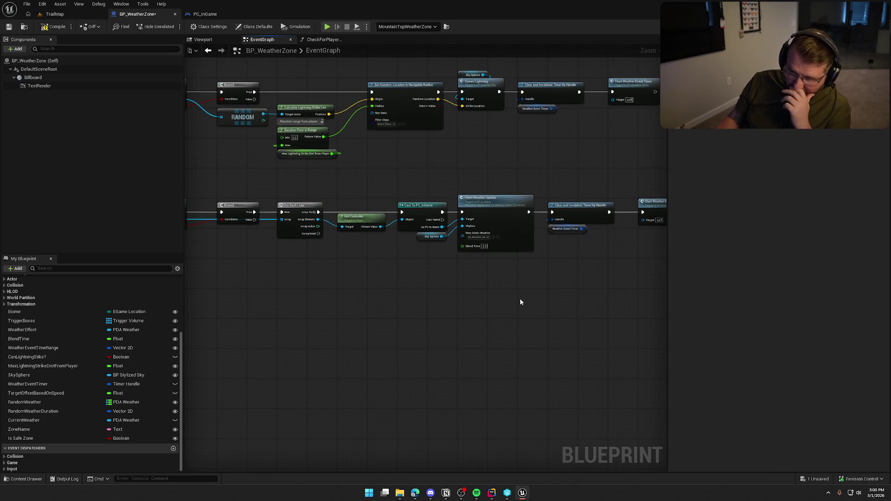
mouse_move(287, 263)
left_mouse_down()
mouse_move(350, 272)
mouse_move(222, 185)
mouse_move(642, 295)
mouse_move(571, 181)
left_mouse_up()
left_click(428, 305)
left_click_drag(428, 305, 720, 321)
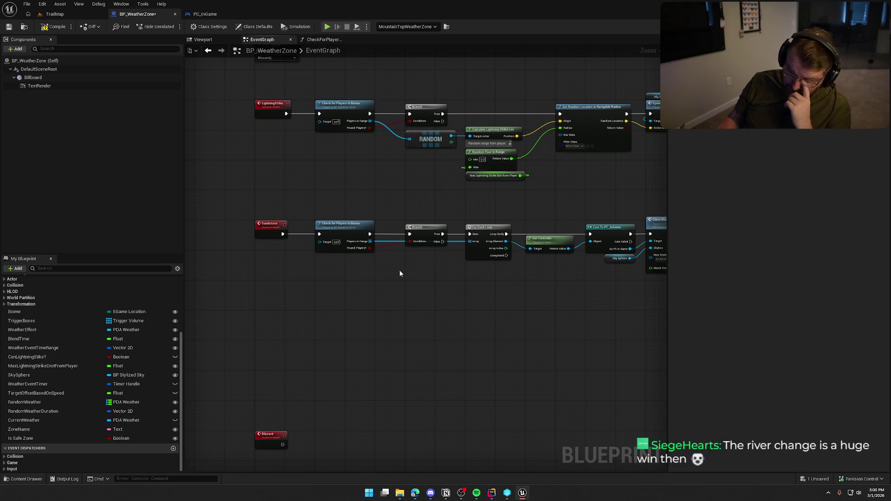
- Create a StormActive variable of type Boolean, then switch to the TrailMap level
scroll(175, 271, "up", 3)
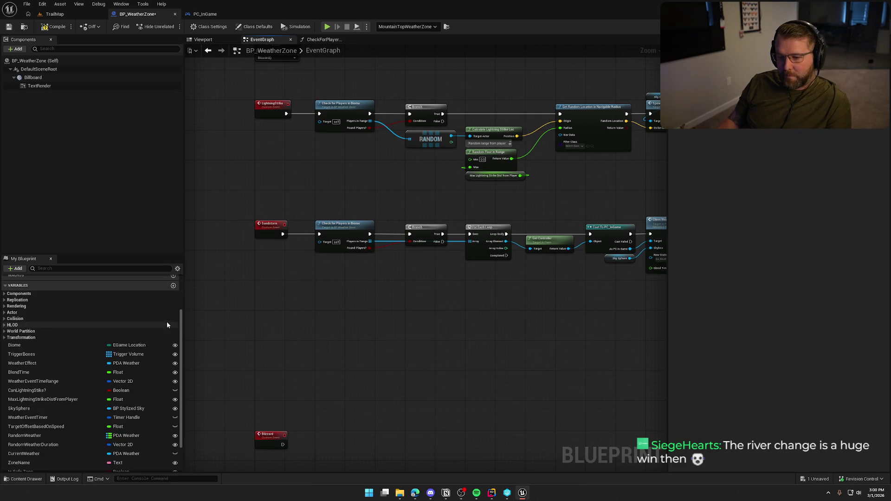
left_click(173, 306)
type("StormActive")
key("Return")
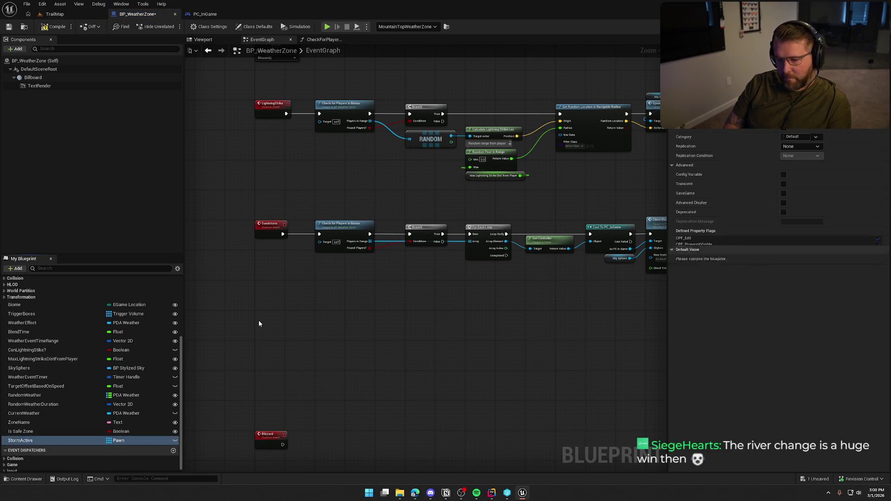
left_click(118, 440)
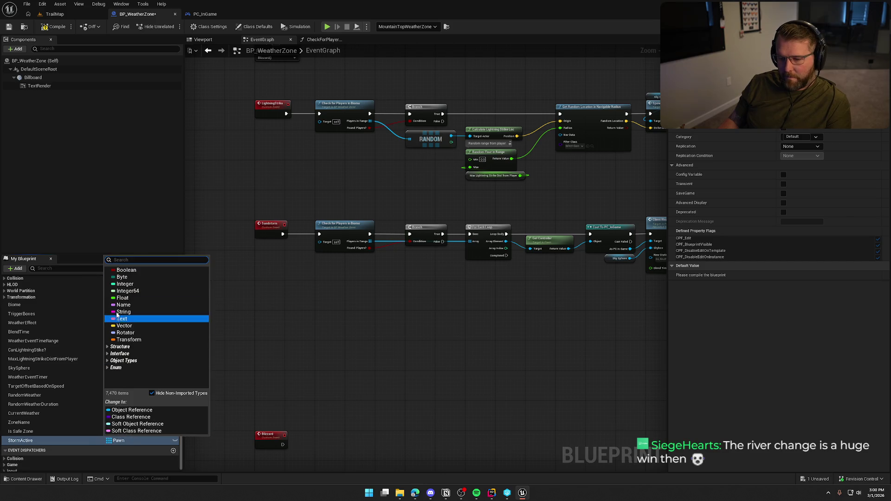
left_click(125, 270)
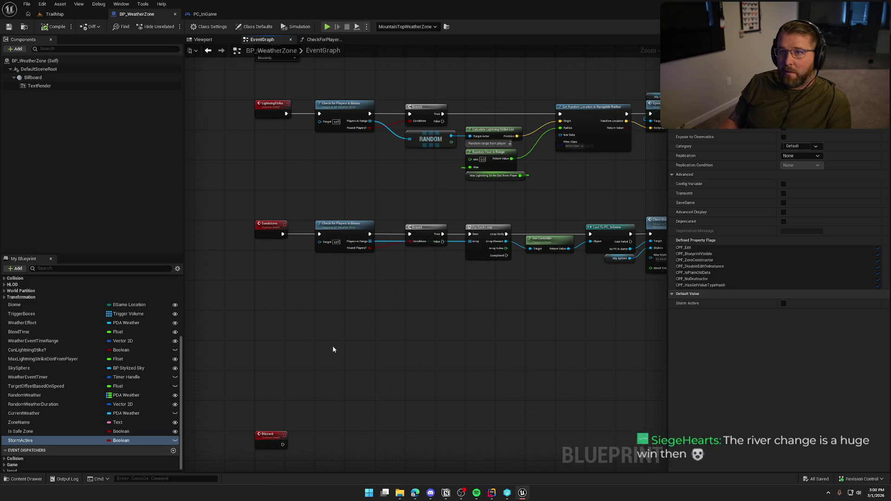
left_click(53, 14)
scroll(340, 222, "down", 5)
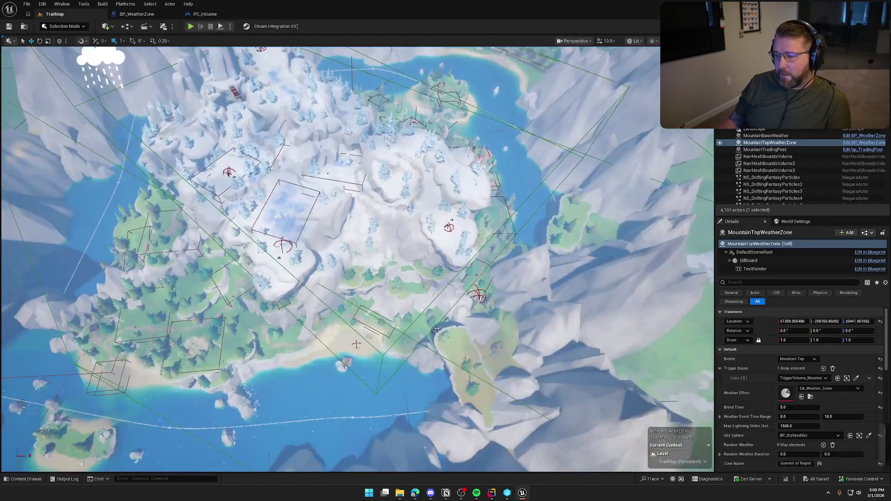
- Orbit over the island and inspect the BP_StylizedRiver splines around the lake, then deselect
left_click_drag(341, 222, 306, 200)
scroll(404, 326, "down", 8)
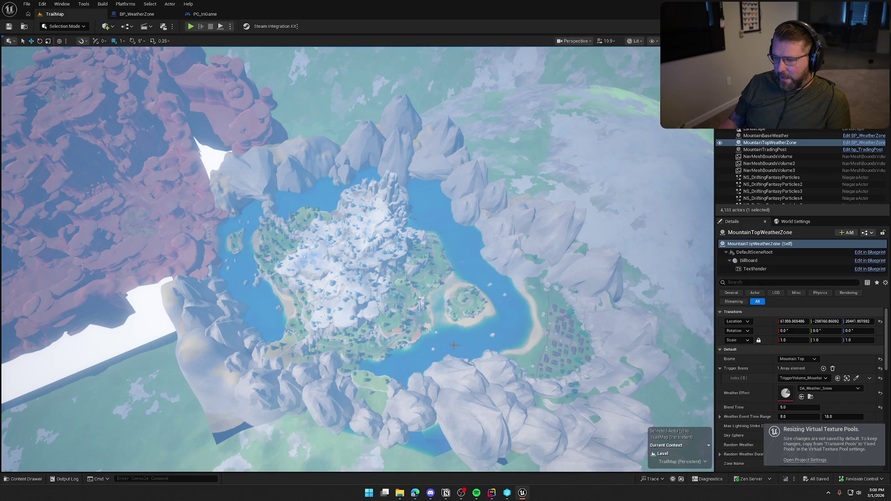
left_click(245, 263)
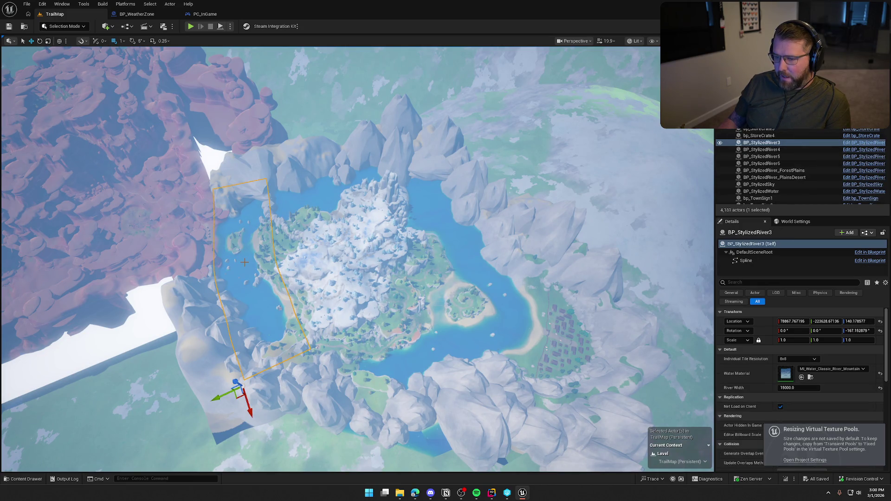
left_click(311, 200)
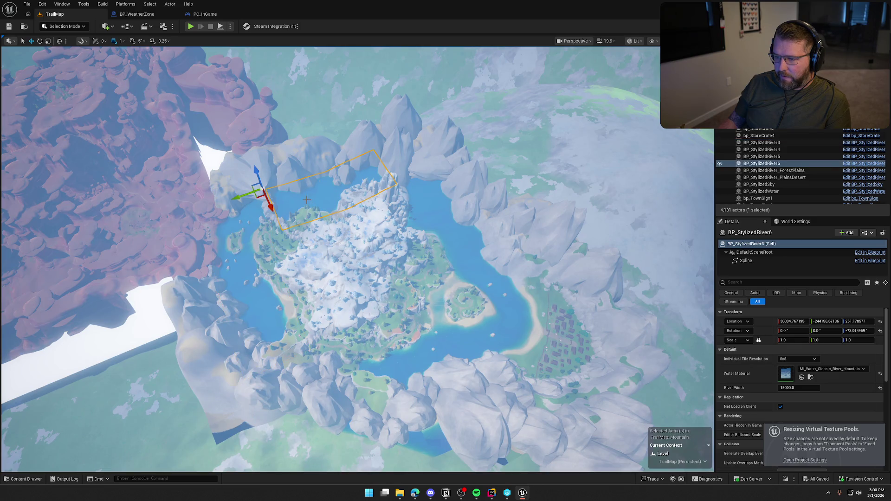
left_click(478, 363)
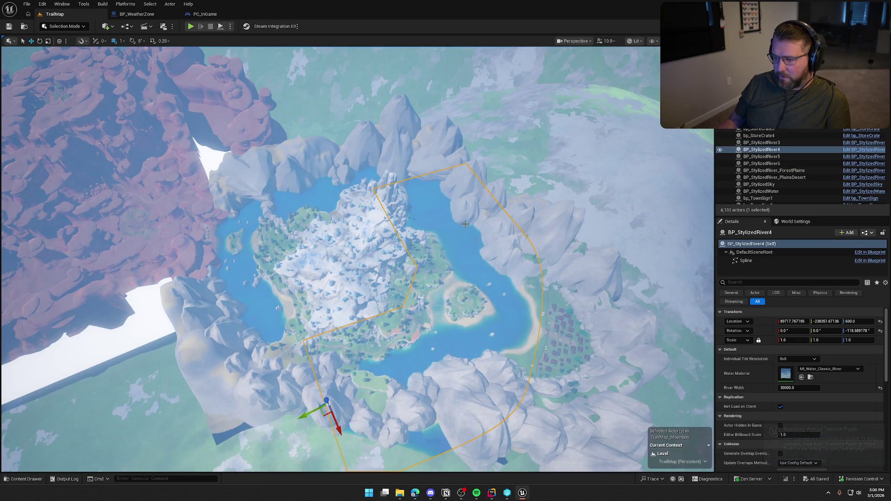
key("Escape")
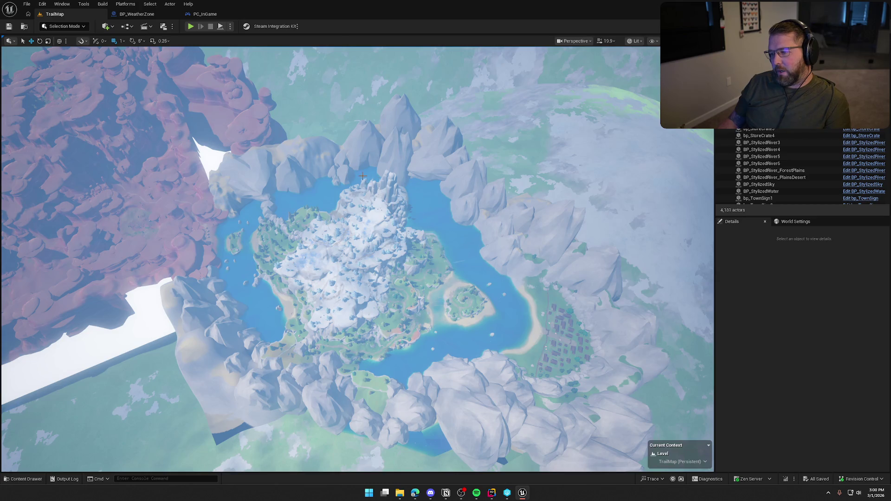
- Fly the camera over the snowy peaks and island, then return to the BP_WeatherZone event graph
scroll(414, 294, "up", 10)
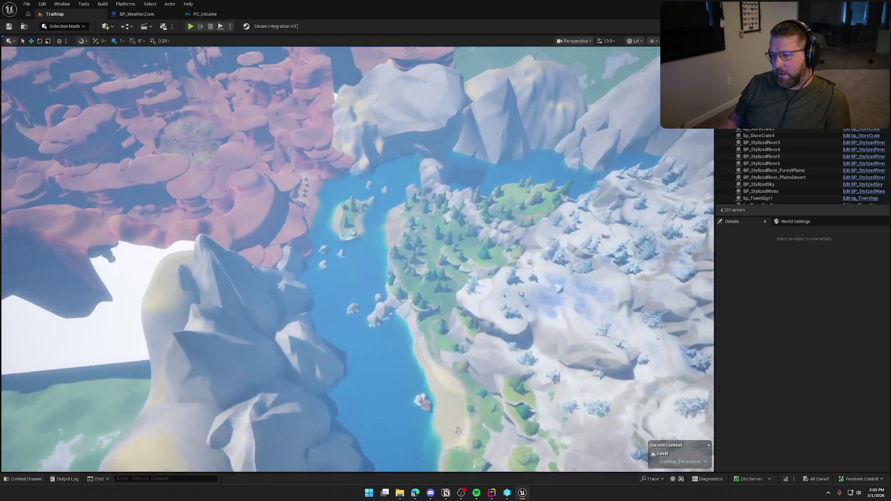
left_click_drag(458, 432, 459, 376)
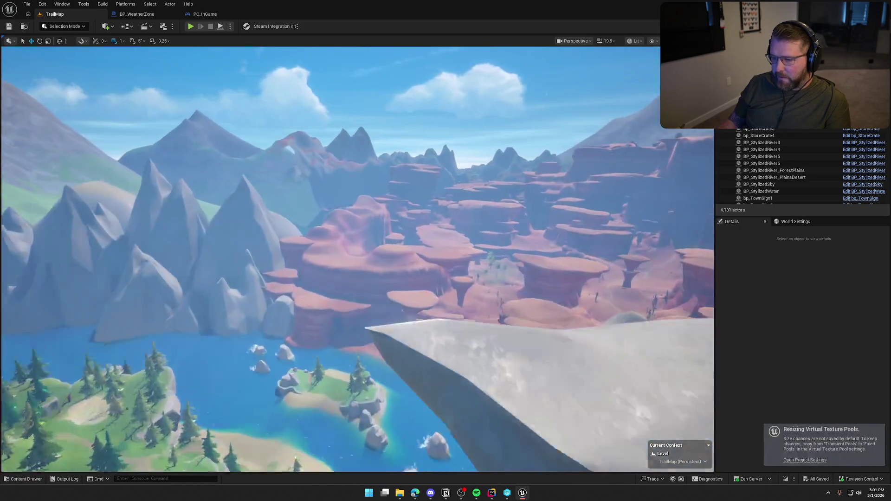
left_click_drag(363, 265, 364, 279)
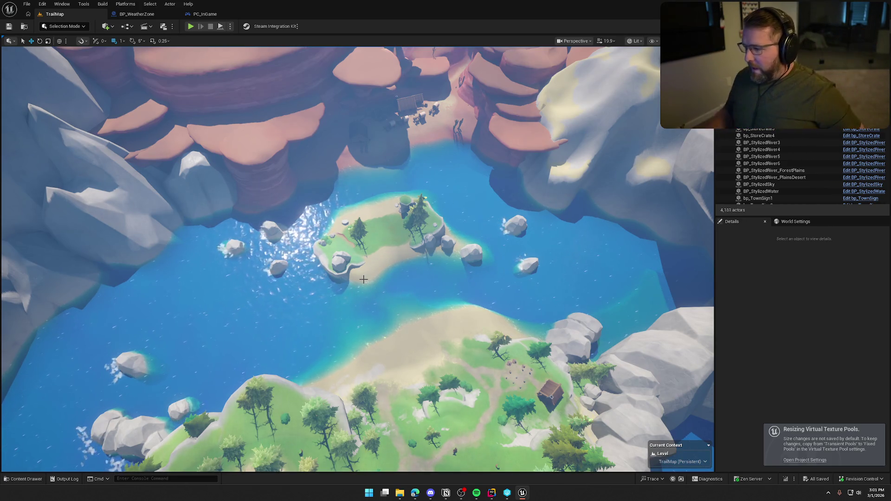
left_click_drag(363, 279, 364, 279)
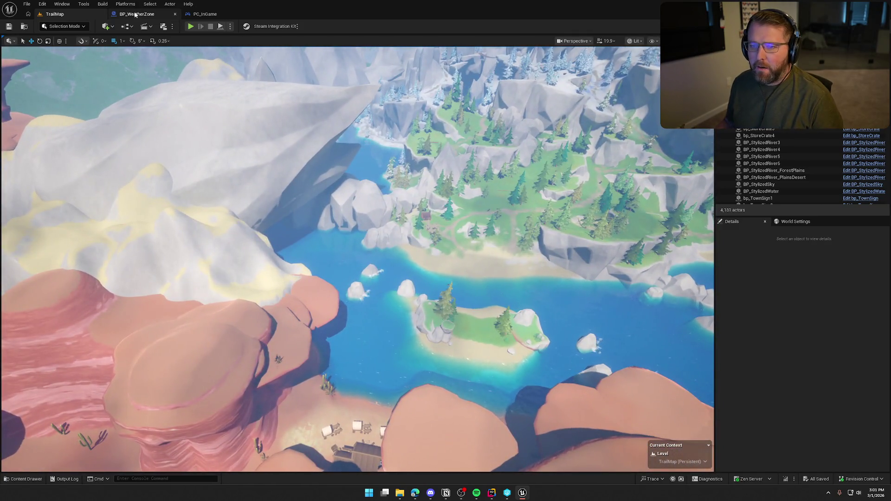
left_click(135, 15)
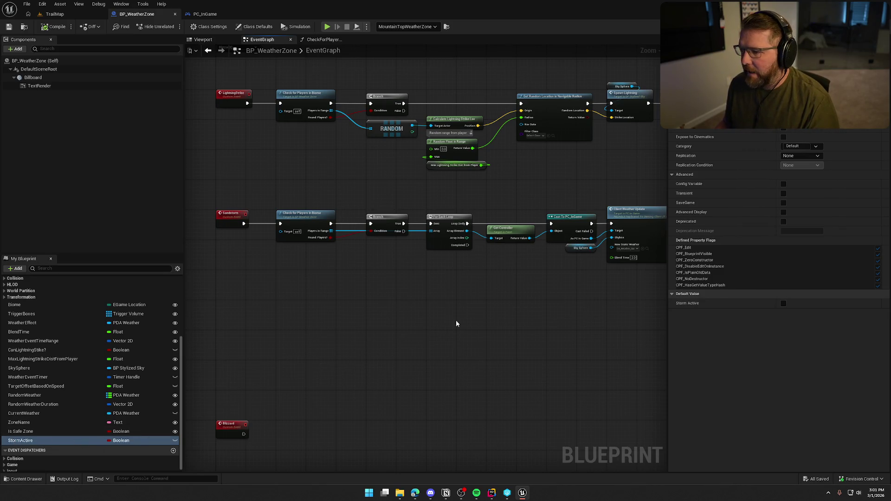
- Box-select the Sandstorm chain nodes to review them, then clear the selection
scroll(297, 271, "up", 1)
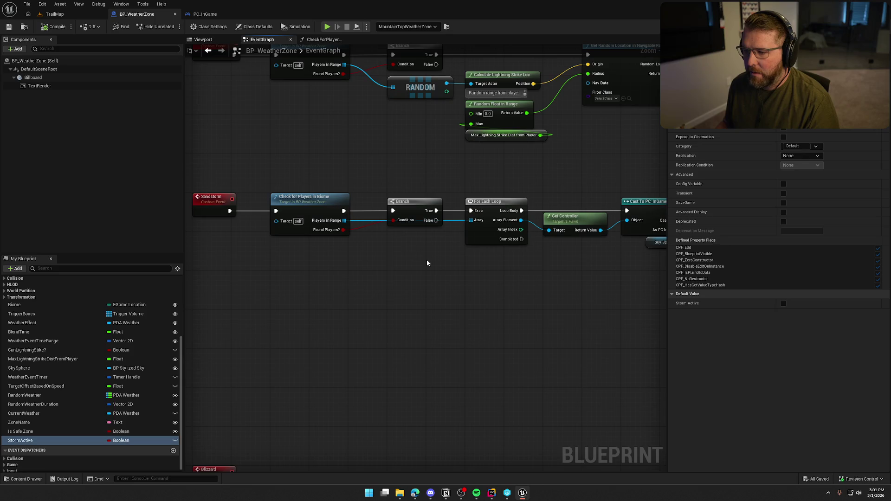
scroll(434, 263, "down", 2)
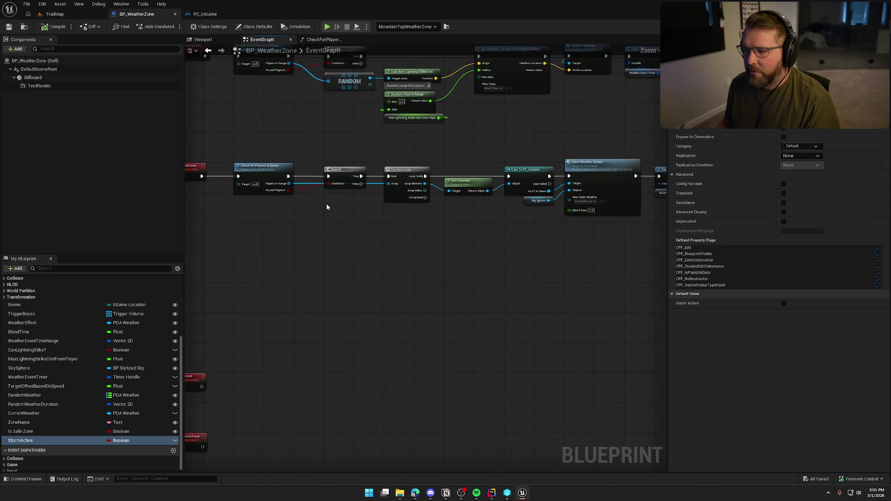
scroll(327, 203, "down", 2)
mouse_move(272, 164)
left_mouse_down()
mouse_move(735, 261)
mouse_move(542, 243)
mouse_move(408, 204)
left_mouse_up()
scroll(409, 203, "up", 3)
left_click(436, 199)
- Pan to the StartWeatherEventTimer row, dismiss the Players in Range action list, and return to TrailMap
left_click_drag(344, 204, 417, 242)
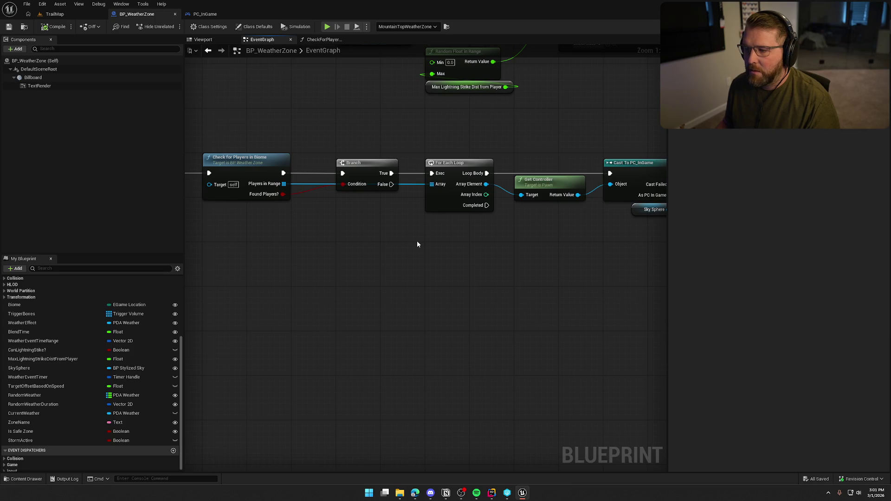
scroll(417, 241, "down", 6)
scroll(368, 319, "up", 6)
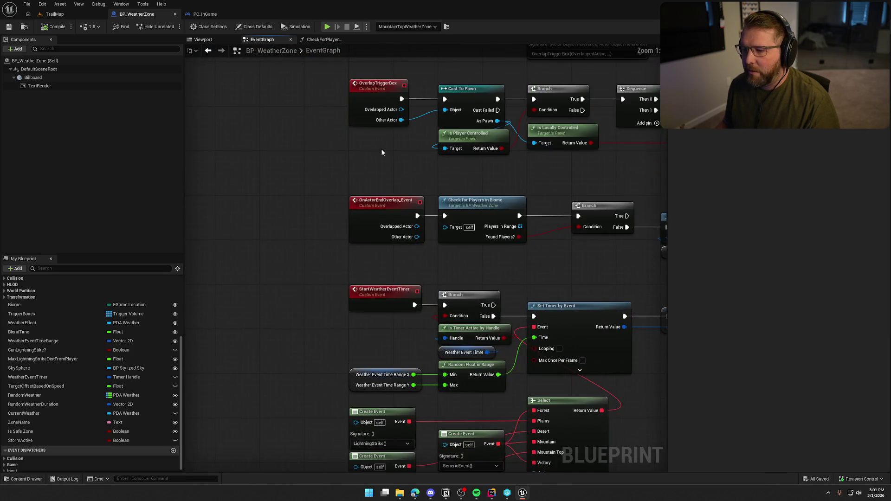
mouse_move(366, 195)
left_mouse_down()
mouse_move(360, 235)
mouse_move(424, 212)
left_mouse_up()
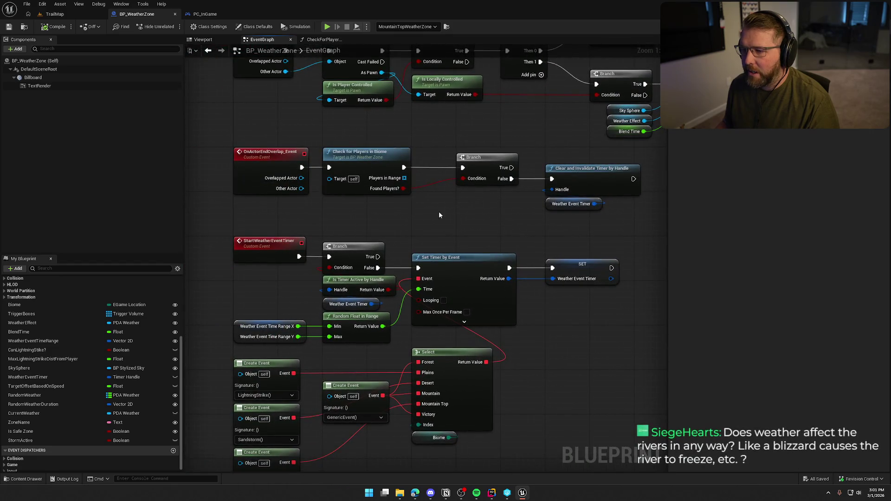
left_click_drag(405, 178, 461, 203)
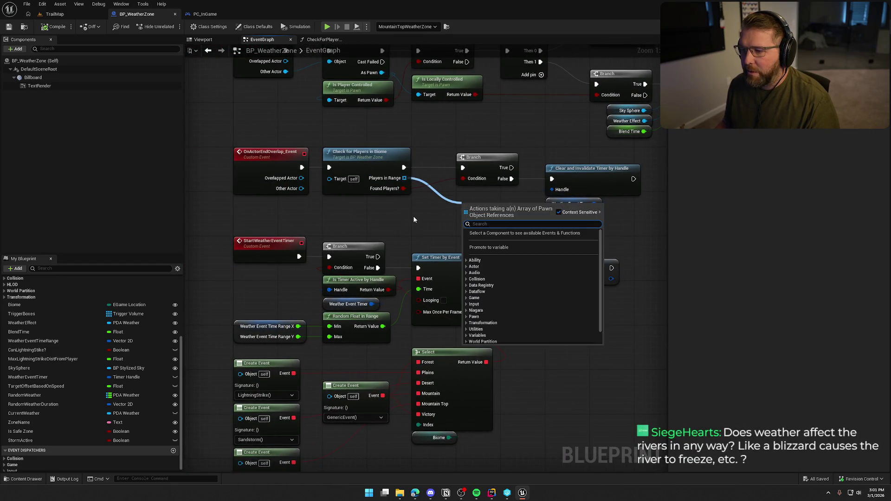
left_click(414, 220)
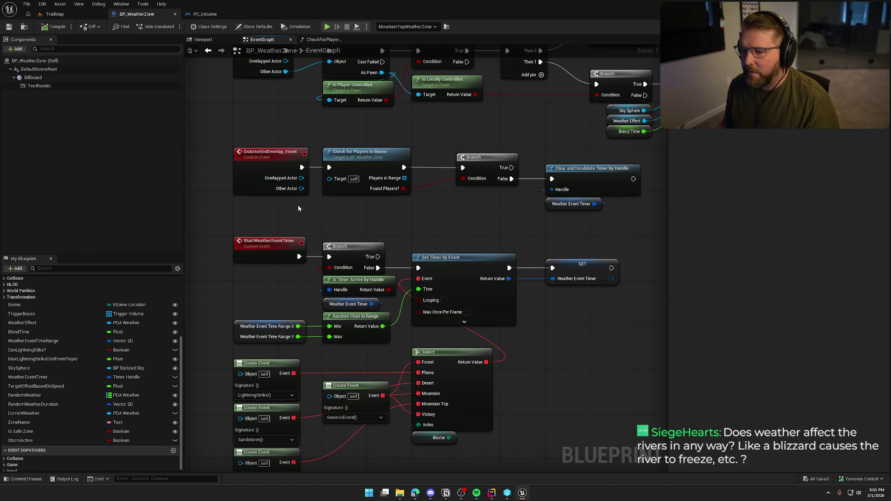
scroll(298, 208, "down", 3)
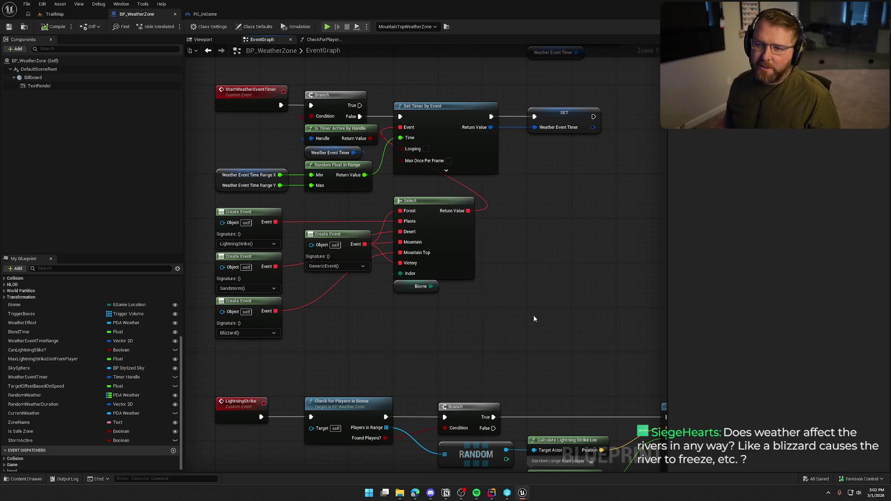
left_click(54, 14)
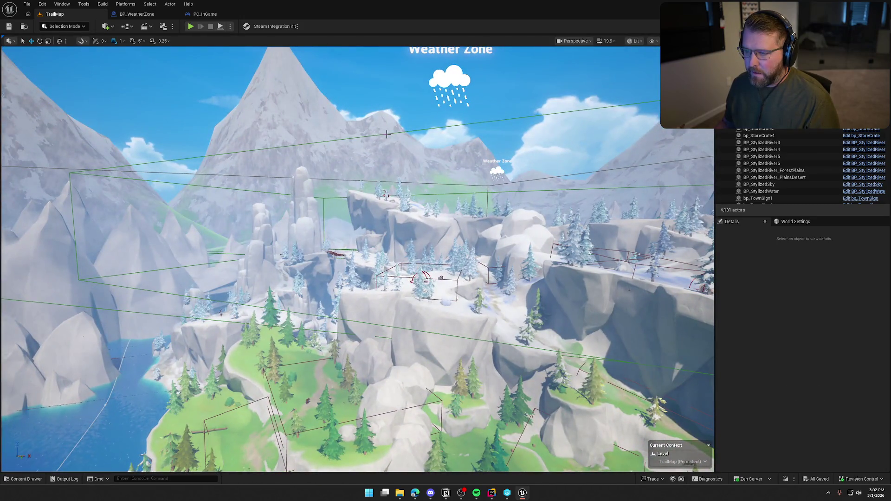
- Select TriggerVolume_Mountain_Snow and fly the view over the desert canyon toward the trigger box
left_click(387, 135)
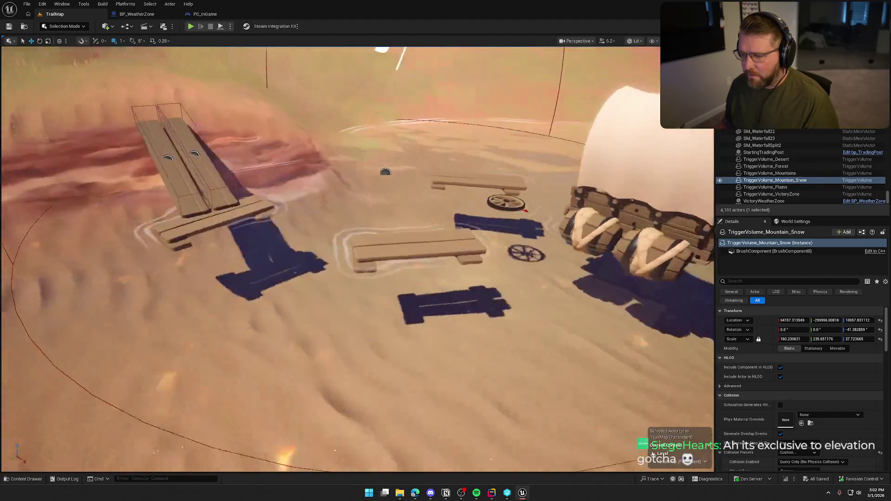
scroll(372, 144, "down", 5)
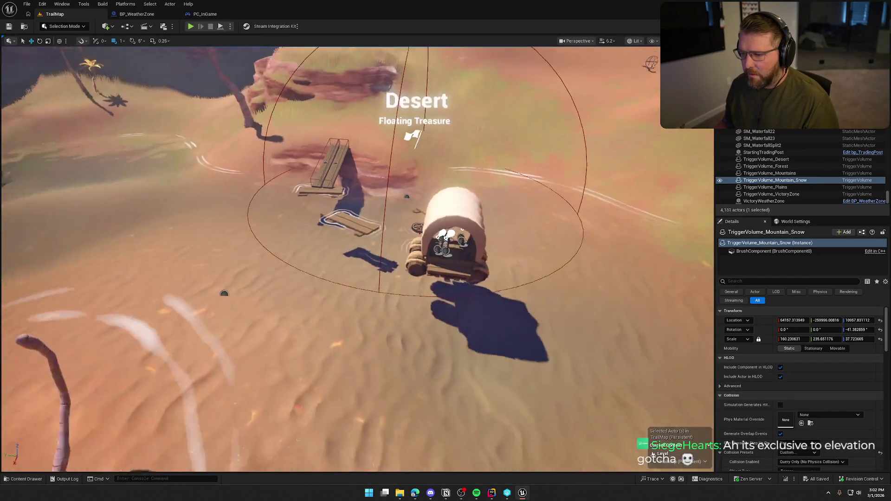
mouse_move(353, 260)
left_mouse_down()
mouse_move(325, 260)
mouse_move(325, 250)
mouse_move(362, 242)
mouse_move(365, 288)
mouse_move(364, 223)
left_mouse_up()
mouse_move(518, 292)
left_mouse_down()
mouse_move(525, 348)
mouse_move(518, 292)
left_mouse_up()
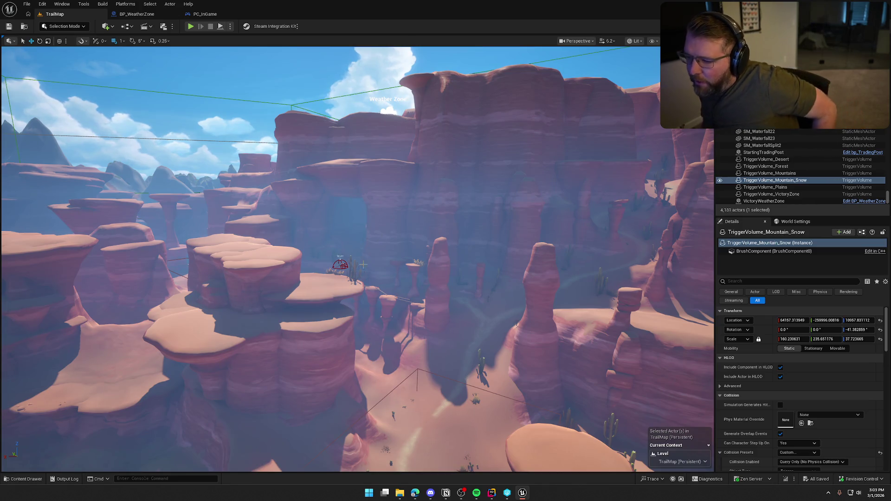
left_click_drag(395, 278, 426, 265)
- Open the Content Drawer, return to BP_WeatherZone, and pan to the Client Weather Update nodes
key("ctrl+space")
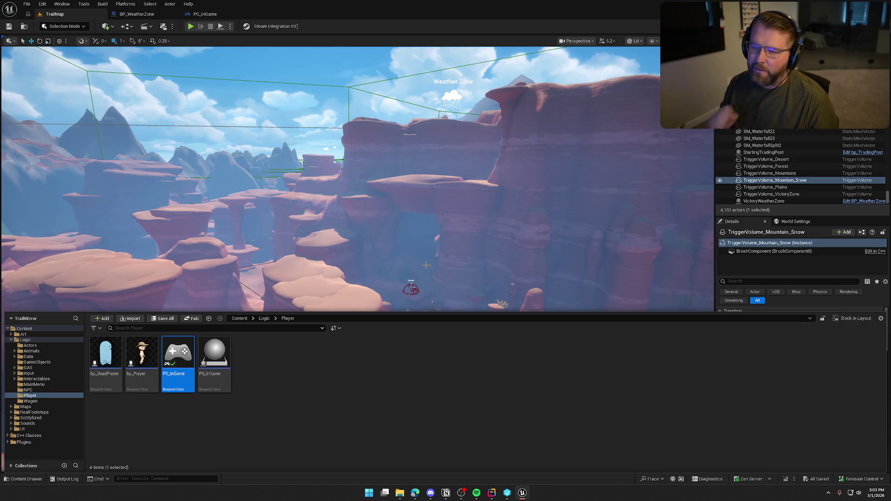
left_click(139, 15)
mouse_move(483, 300)
left_mouse_down()
mouse_move(412, 123)
mouse_move(519, 51)
left_mouse_up()
mouse_move(448, 319)
left_mouse_down()
mouse_move(549, 352)
mouse_move(272, 314)
mouse_move(412, 313)
mouse_move(187, 318)
mouse_move(450, 327)
mouse_move(344, 293)
left_mouse_up()
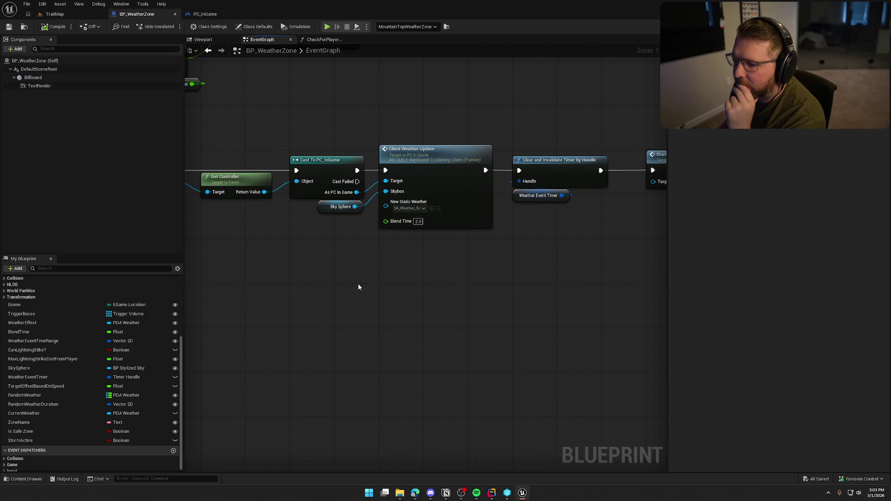
- Add a Set StormActive node fed by a NOT of Get StormActive
mouse_move(408, 282)
left_mouse_down()
mouse_move(283, 278)
mouse_move(366, 284)
mouse_move(353, 185)
mouse_move(366, 186)
left_mouse_up()
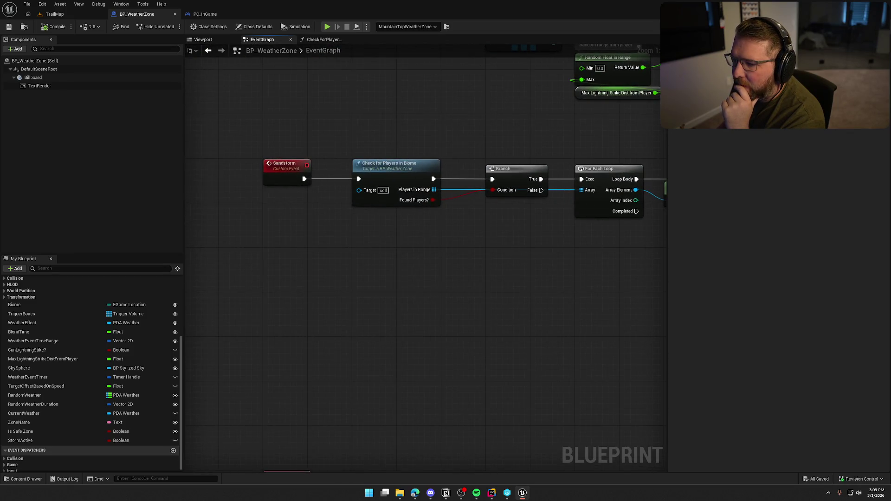
left_click_drag(699, 292, 666, 290)
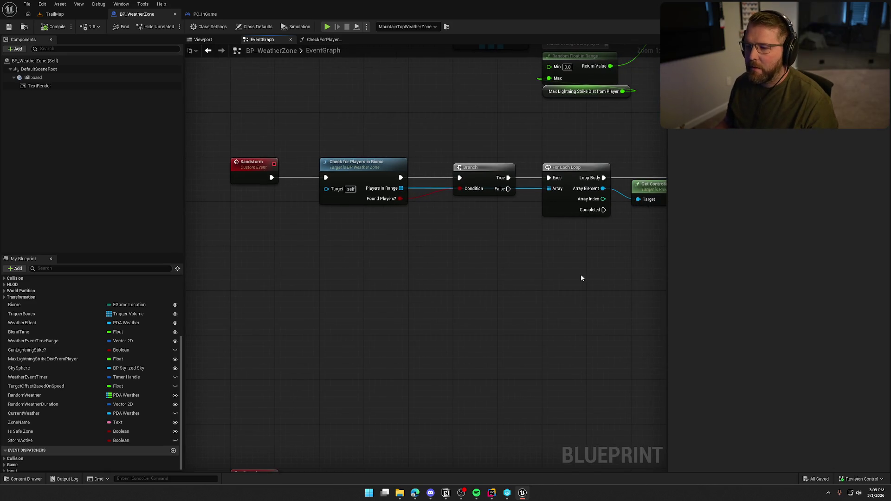
left_click_drag(29, 440, 265, 261)
mouse_move(20, 440)
left_mouse_down()
mouse_move(245, 312)
mouse_move(263, 314)
left_mouse_up()
left_click_drag(284, 315, 302, 319)
type("not")
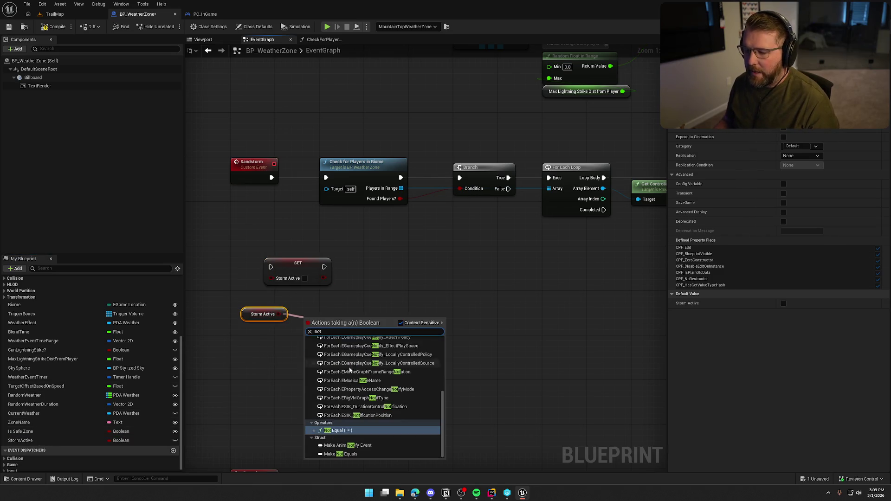
left_click(350, 354)
mouse_move(354, 319)
left_mouse_down()
mouse_move(279, 290)
mouse_move(271, 278)
mouse_move(320, 256)
left_mouse_up()
- Shift Check for Players and Branch right and insert the setter right after the Sandstorm event
scroll(320, 256, "down", 3)
left_click_drag(255, 264, 297, 204)
scroll(297, 204, "up", 2)
left_click_drag(195, 179, 617, 284)
scroll(418, 320, "up", 2)
left_click_drag(412, 187, 510, 196)
left_click(412, 257)
mouse_move(351, 288)
left_mouse_down()
mouse_move(325, 207)
mouse_move(468, 210)
left_mouse_up()
left_click(307, 338)
- Tuck the NOT and Storm Active getter nodes beneath the setter to tidy the layout
mouse_move(319, 377)
left_mouse_down()
mouse_move(361, 373)
mouse_move(393, 246)
mouse_move(351, 304)
mouse_move(279, 279)
mouse_move(304, 264)
mouse_move(316, 194)
left_mouse_up()
left_click(382, 351, "ctrl")
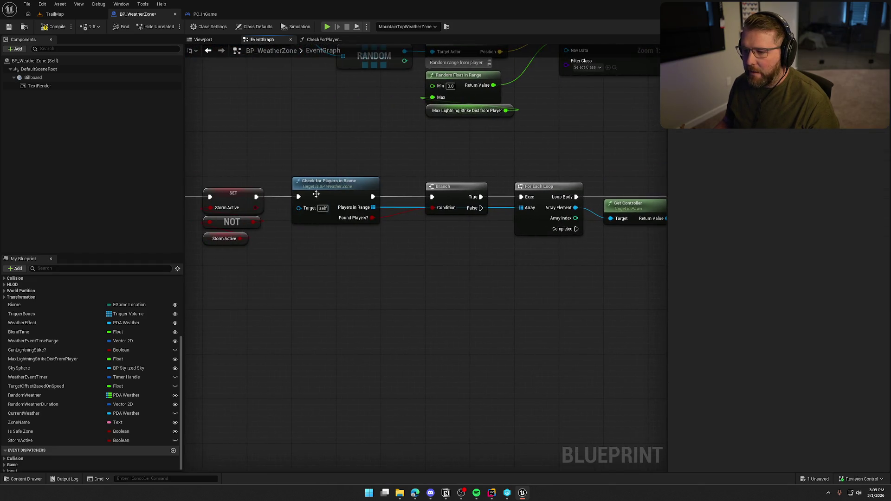
left_click_drag(339, 161, 493, 253)
left_click(533, 314)
left_click_drag(492, 312, 310, 302)
- Add a Select node feeding Client Weather Update's New Static Weather pin
mouse_move(469, 284)
left_mouse_down()
mouse_move(366, 283)
mouse_move(418, 249)
mouse_move(417, 291)
mouse_move(439, 301)
mouse_move(353, 144)
left_mouse_up()
left_click(382, 205)
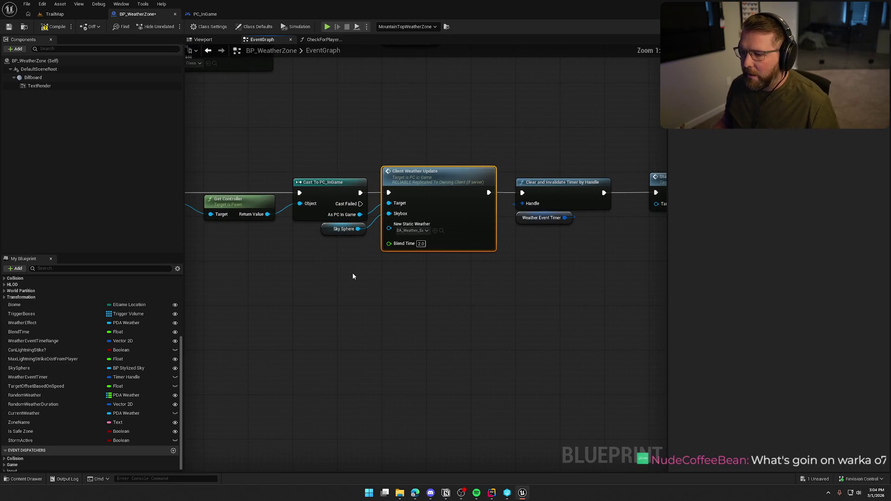
left_click_drag(352, 272, 389, 222)
left_click(389, 222)
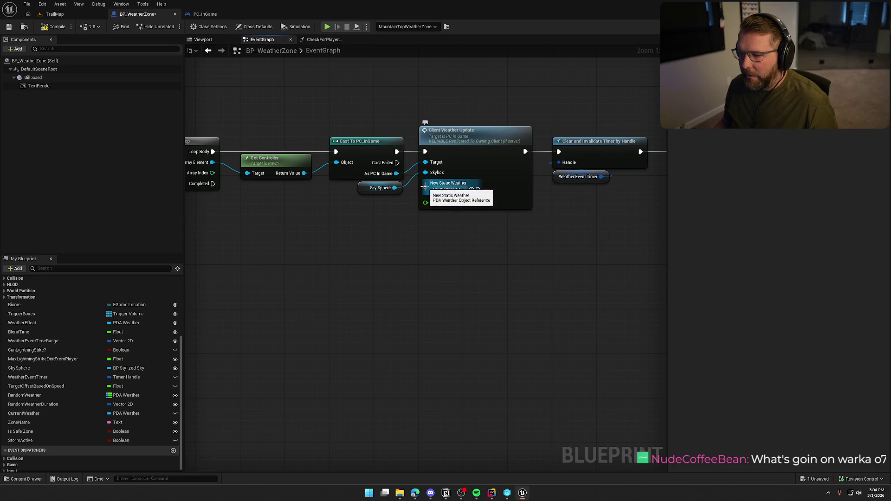
left_click_drag(425, 187, 399, 227)
type("selec")
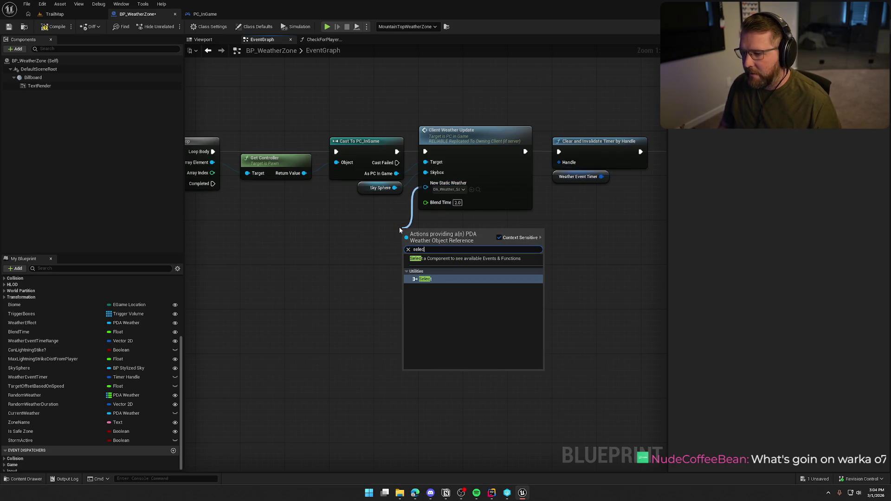
left_click(424, 279)
- Bring a StormActive getter beside the Select and set its True option to the sandstorm weather asset
mouse_move(20, 441)
left_mouse_down()
mouse_move(394, 331)
mouse_move(403, 278)
left_mouse_up()
left_click_drag(373, 317, 402, 297)
left_click(440, 233, "shift")
left_click_drag(440, 233, 462, 210)
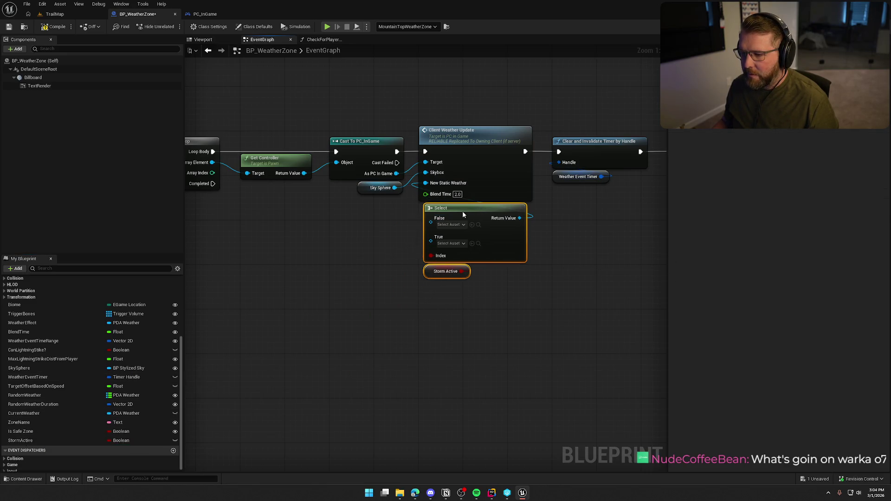
left_click(346, 240)
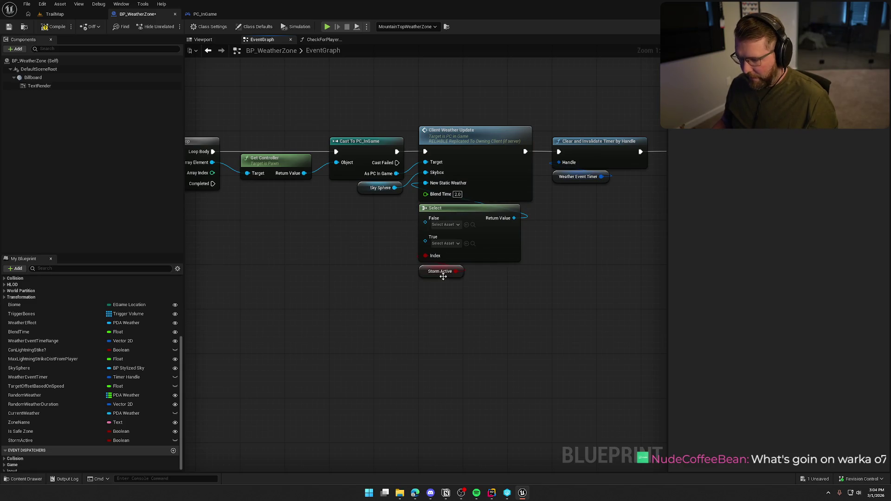
left_click(457, 243)
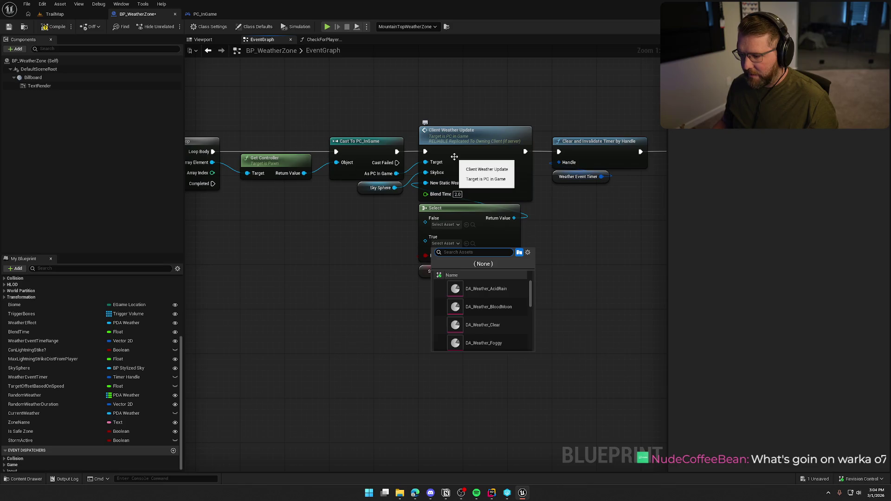
type("sand")
left_click(483, 289)
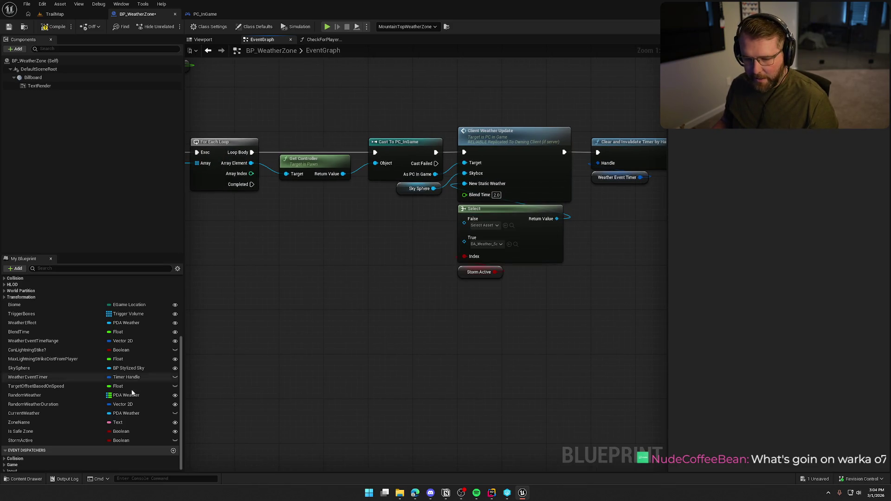
- Connect a Weather Effect getter to the Select's False and Storm Active to its Index
left_click_drag(33, 324, 464, 223)
left_click_drag(333, 254, 416, 220)
mouse_move(456, 253)
left_mouse_down()
mouse_move(464, 248)
mouse_move(422, 252)
left_mouse_up()
left_click(411, 296)
left_click_drag(367, 222, 373, 225)
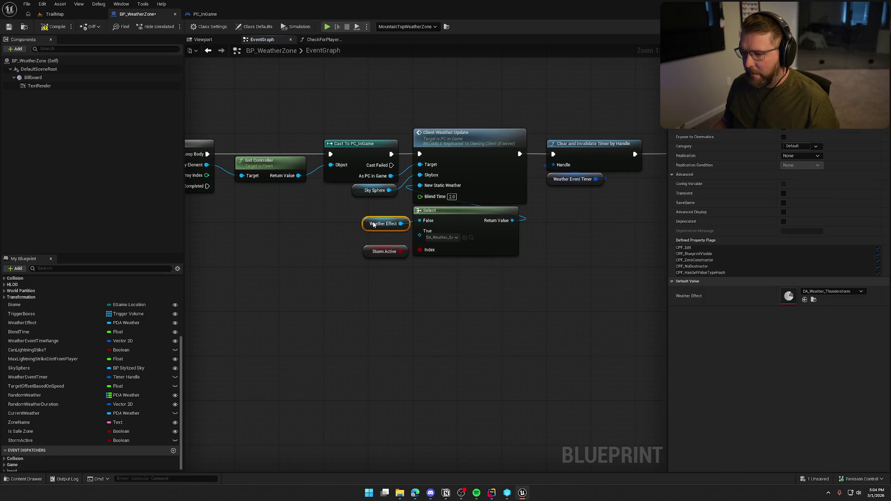
left_click(434, 307)
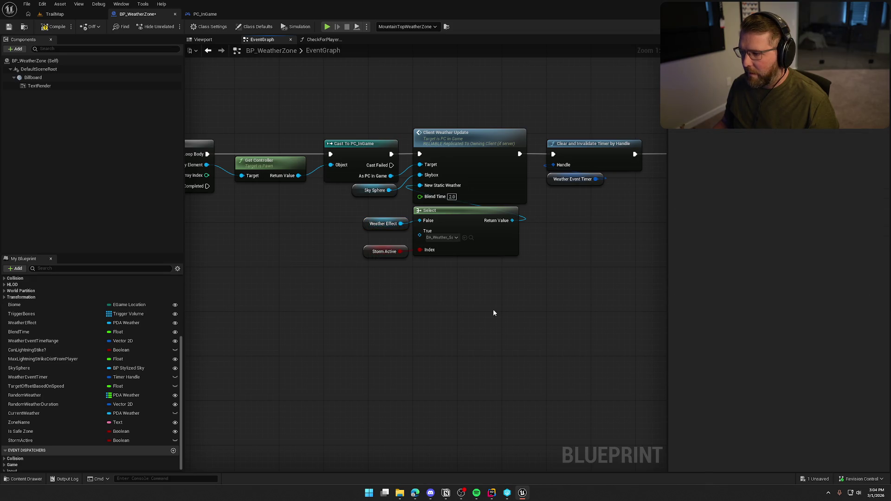
left_click_drag(472, 275, 384, 282)
scroll(537, 229, "down", 3)
mouse_move(420, 330)
left_mouse_down()
mouse_move(492, 303)
mouse_move(394, 229)
mouse_move(479, 261)
left_mouse_up()
- Move the Blizzard event up beside the Sandstorm chain
scroll(330, 335, "up", 3)
left_click_drag(331, 334, 332, 249)
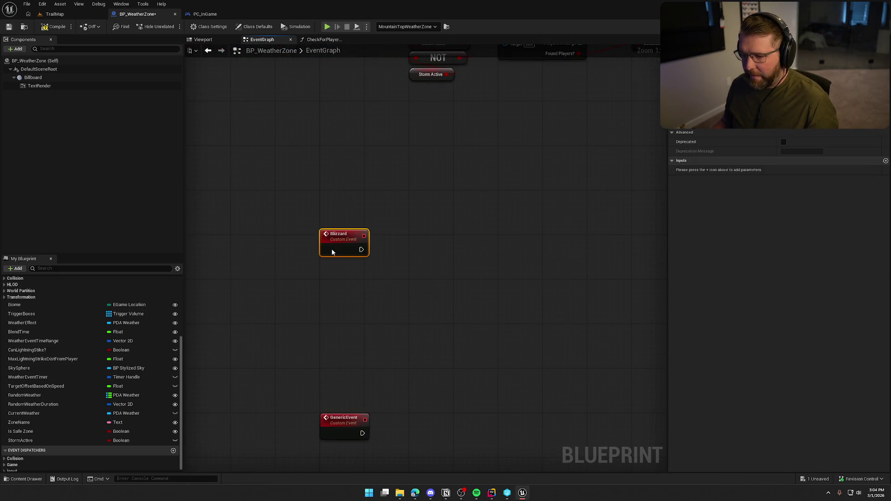
mouse_move(404, 189)
left_mouse_down()
mouse_move(396, 270)
mouse_move(336, 289)
mouse_move(286, 249)
left_mouse_up()
- Duplicate the Sandstorm StormActive chain and wire Blizzard into the pasted SET node
scroll(348, 288, "down", 1)
mouse_move(239, 114)
left_mouse_down()
mouse_move(479, 200)
mouse_move(609, 209)
mouse_move(647, 233)
left_mouse_up()
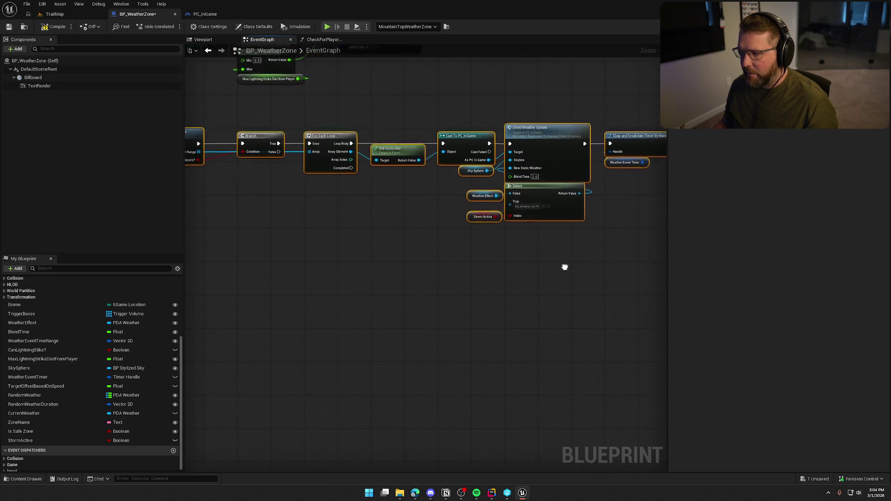
left_click_drag(502, 279, 621, 239)
key("ctrl+c")
key("ctrl+v")
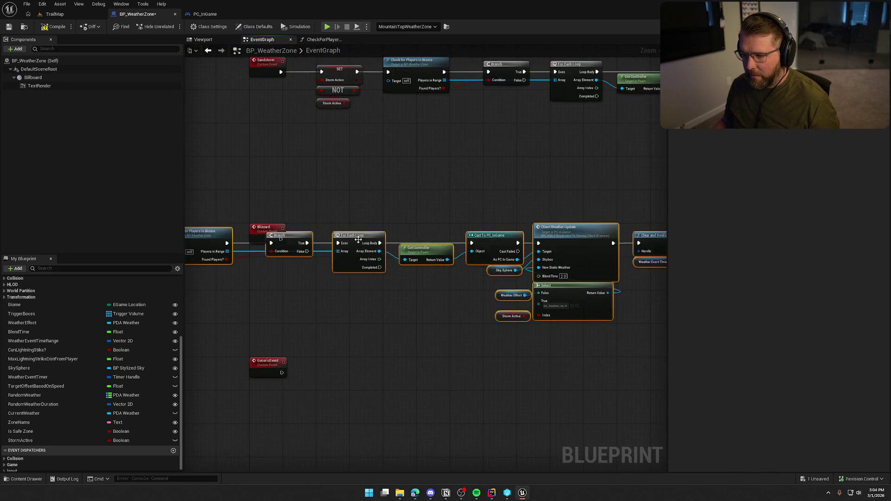
left_click_drag(357, 239, 611, 250)
left_click_drag(357, 252, 281, 239)
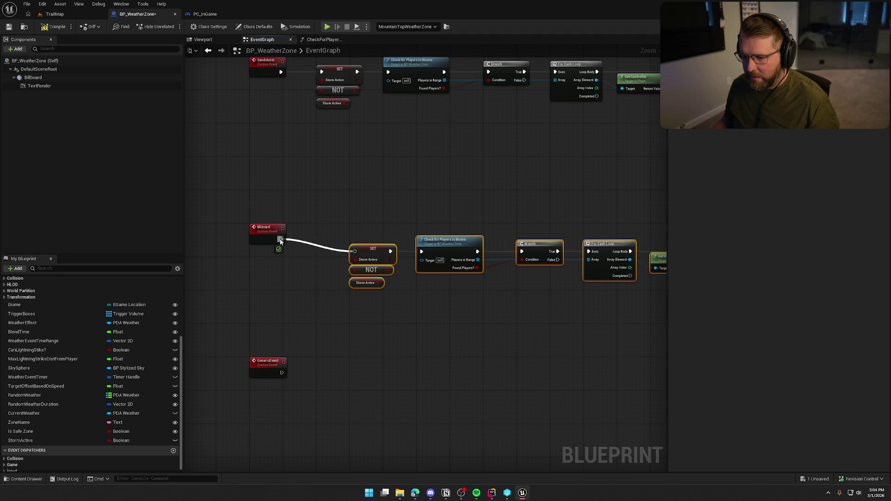
left_click_drag(366, 248, 332, 235)
- Change the pasted Select node's True asset from DA_Weather_Sandstorm to a snow weather asset
scroll(359, 277, "up", 2)
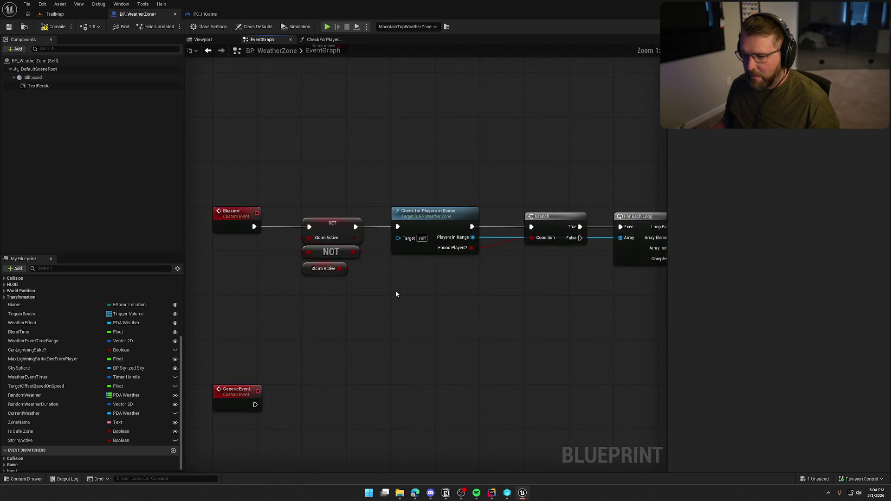
left_click_drag(418, 298, 140, 278)
left_click_drag(474, 286, 330, 273)
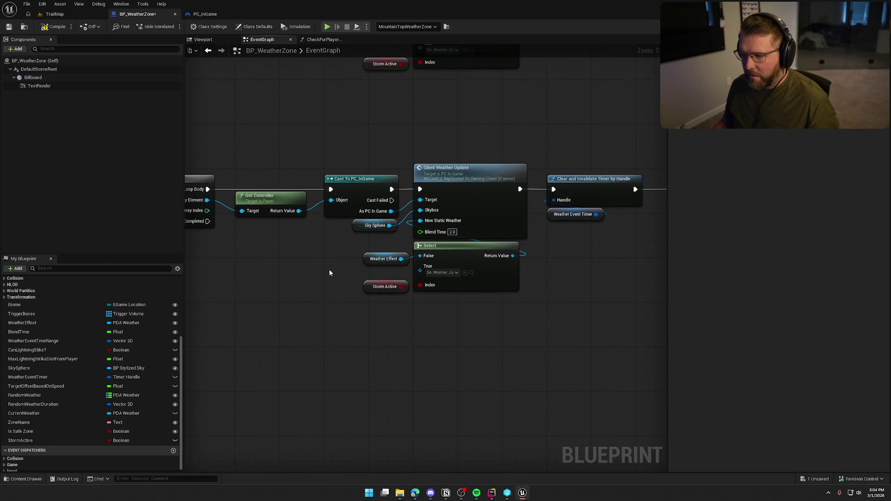
left_click(438, 274)
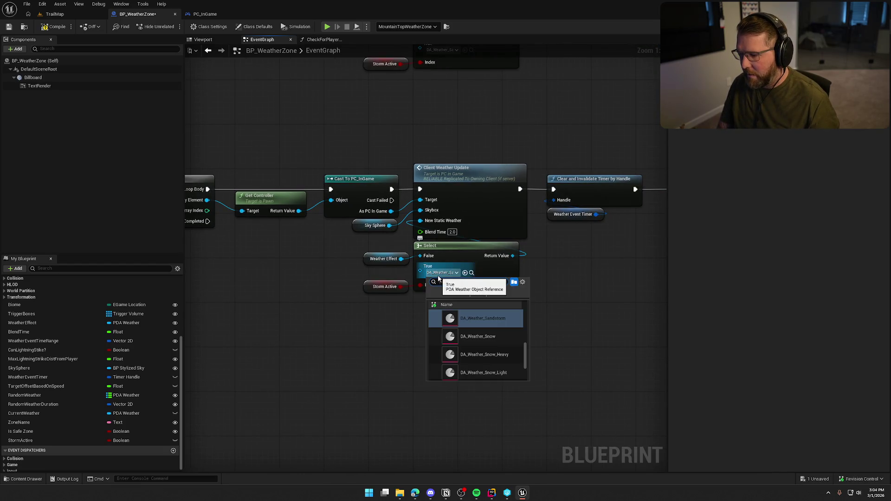
left_click(466, 346)
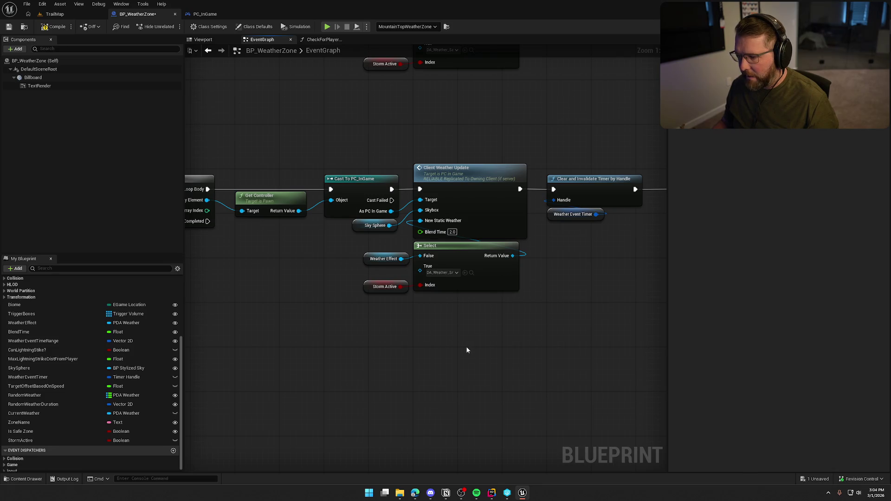
- Compile the BP_WeatherZone blueprint with the Blizzard and GenericEvent rows in view
mouse_move(452, 268)
left_mouse_down()
mouse_move(460, 308)
mouse_move(348, 284)
mouse_move(548, 278)
left_mouse_up()
scroll(614, 325, "down", 2)
left_click_drag(614, 325, 471, 296)
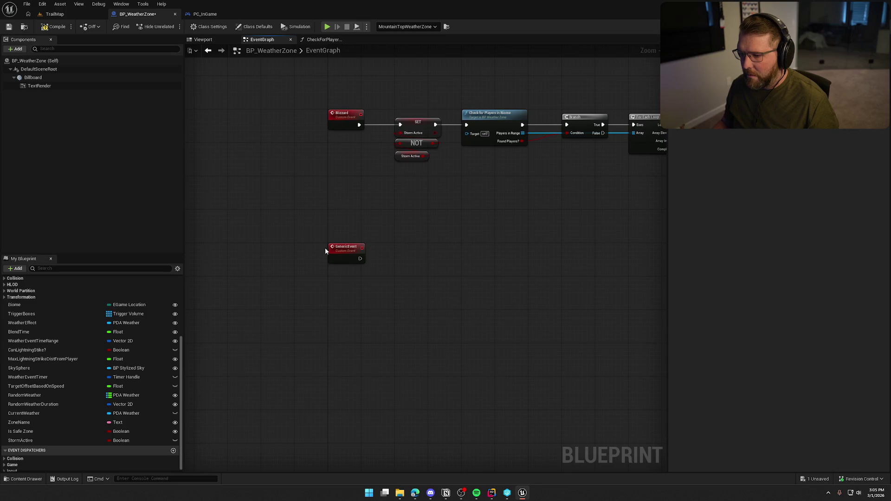
left_click(52, 28)
- Copy Clear and Invalidate Timer by Handle (Weather Event Timer) onto GenericEvent, wire it, and save
mouse_move(528, 252)
left_mouse_down()
mouse_move(340, 313)
mouse_move(409, 260)
mouse_move(432, 157)
left_mouse_up()
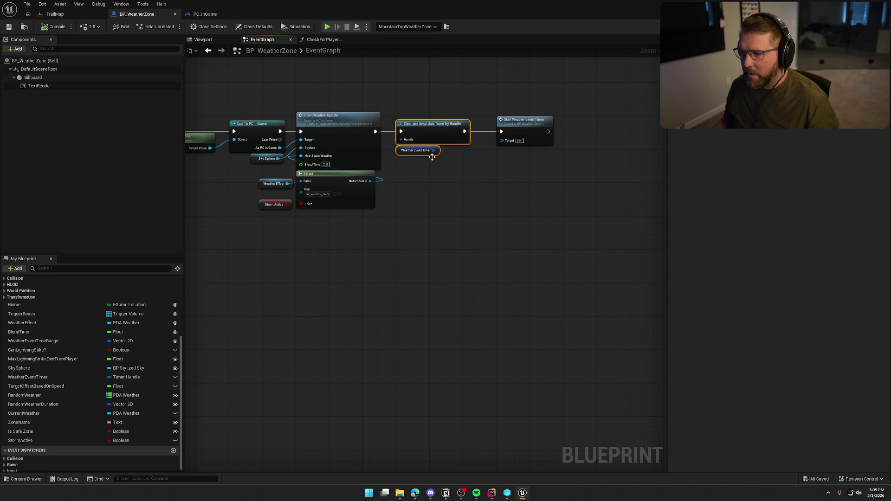
key("ctrl+c")
mouse_move(342, 296)
left_mouse_down()
mouse_move(458, 282)
mouse_move(378, 254)
mouse_move(306, 260)
left_mouse_up()
key("ctrl+v")
mouse_move(412, 248)
left_mouse_down()
mouse_move(380, 251)
mouse_move(368, 278)
mouse_move(197, 271)
left_mouse_up()
mouse_move(340, 330)
left_mouse_down()
mouse_move(363, 332)
mouse_move(592, 271)
left_mouse_up()
key("ctrl+s")
- Pan around to review the timer, LightningStrike and weather selection rows, returning to Blizzard
mouse_move(358, 223)
left_mouse_down()
mouse_move(368, 264)
mouse_move(591, 234)
left_mouse_up()
mouse_move(371, 362)
left_mouse_down()
mouse_move(410, 238)
mouse_move(243, 378)
mouse_move(353, 297)
mouse_move(452, 245)
mouse_move(533, 396)
mouse_move(537, 265)
left_mouse_up()
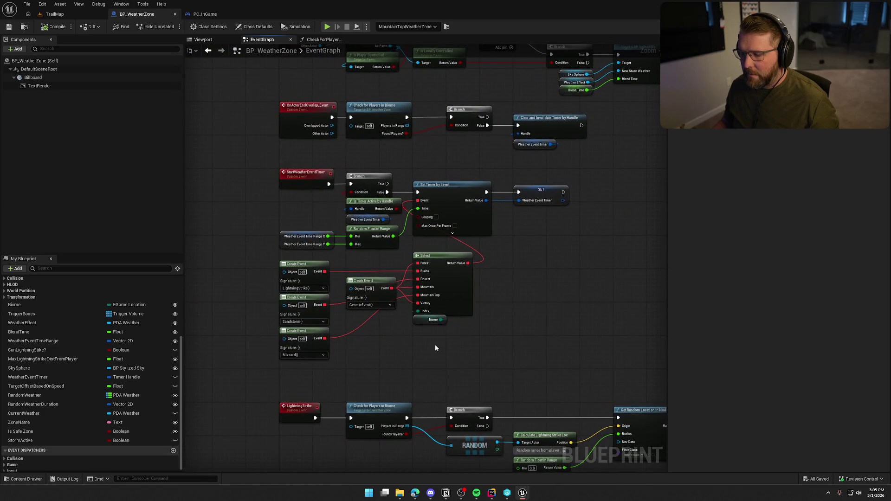
left_click_drag(494, 443, 483, 425)
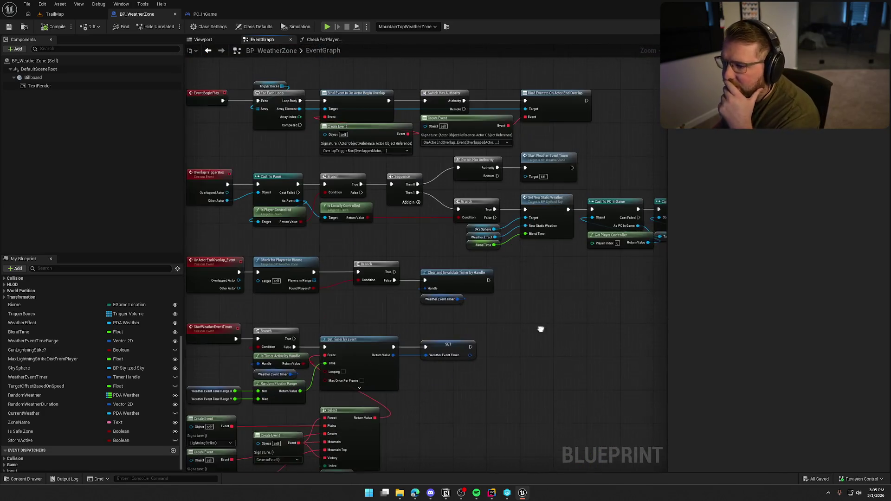
left_click_drag(553, 324, 602, 302)
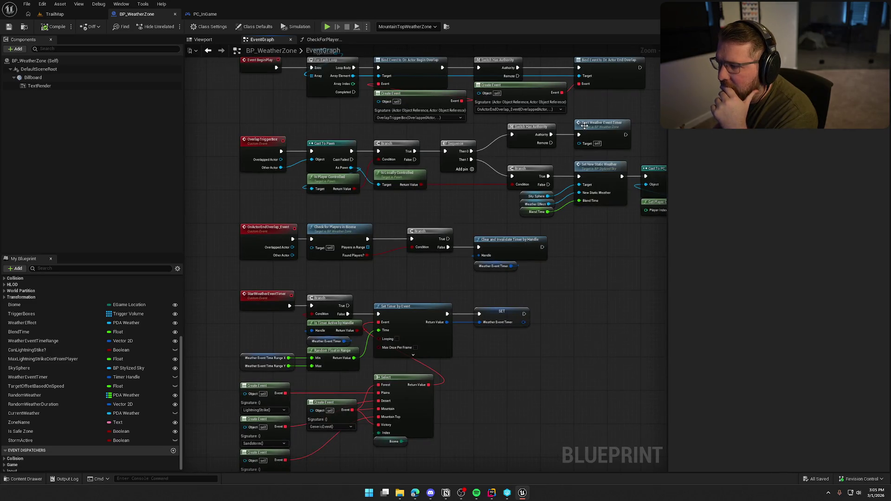
left_click_drag(576, 350, 563, 274)
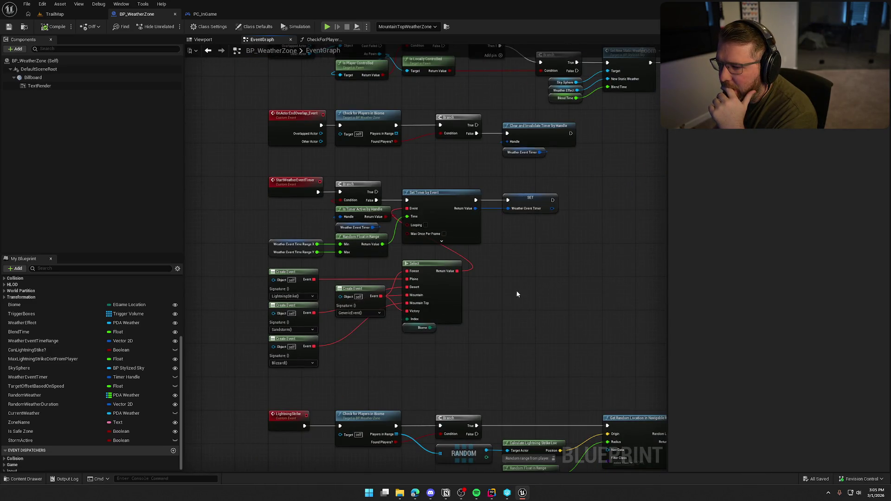
left_click_drag(517, 294, 542, 293)
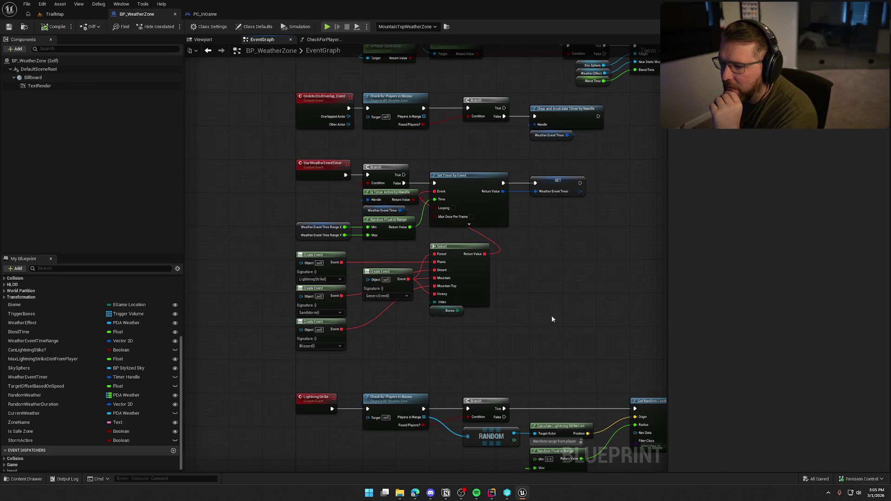
left_click_drag(551, 319, 544, 258)
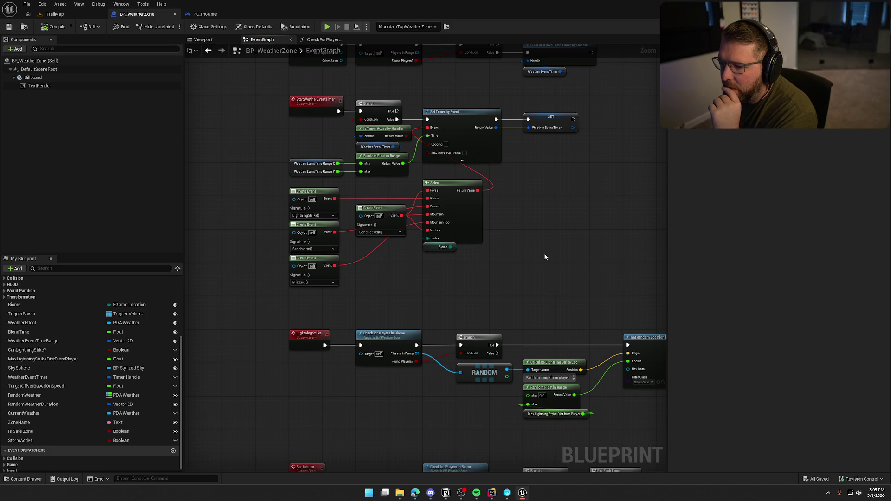
mouse_move(479, 223)
left_mouse_down()
mouse_move(480, 126)
mouse_move(470, 110)
left_mouse_up()
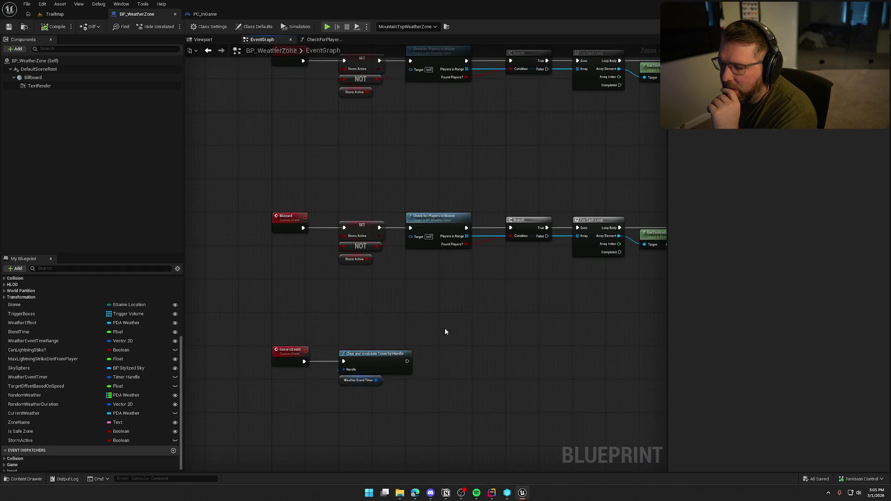
left_click_drag(444, 327, 367, 367)
left_click(55, 27)
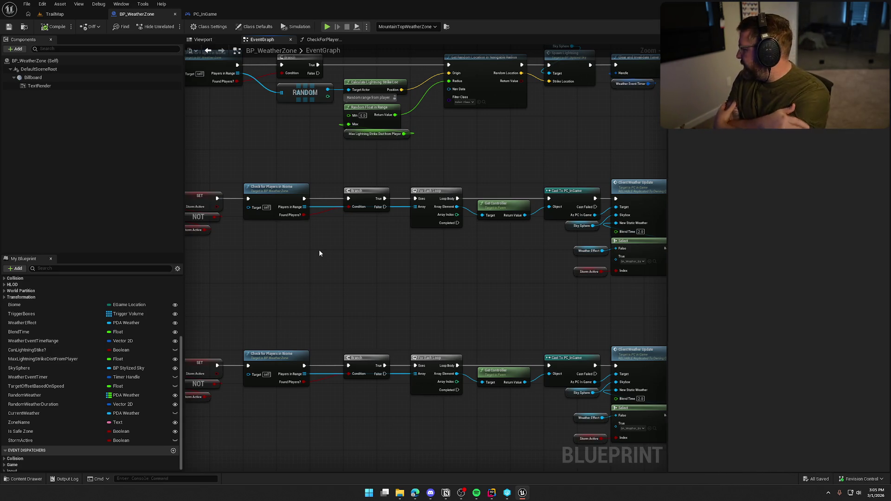
mouse_move(320, 253)
left_mouse_down()
mouse_move(385, 256)
mouse_move(490, 282)
mouse_move(392, 308)
mouse_move(262, 289)
mouse_move(365, 297)
left_mouse_up()
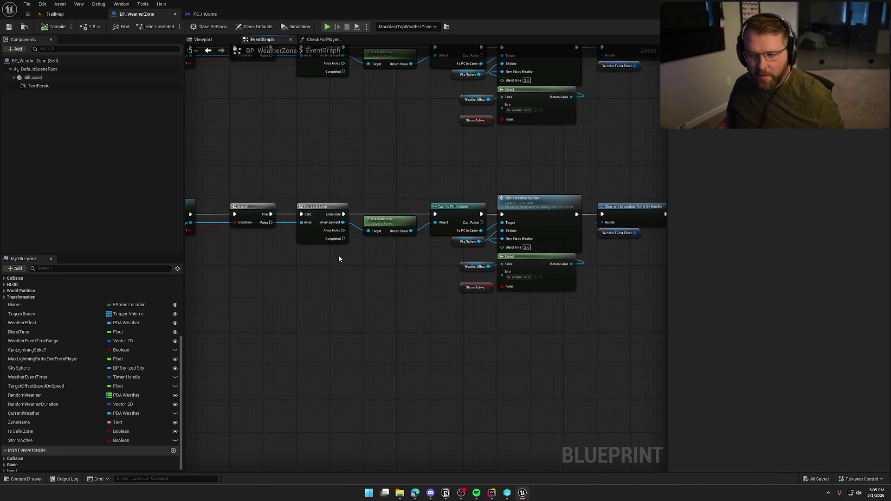
left_click_drag(339, 256, 447, 262)
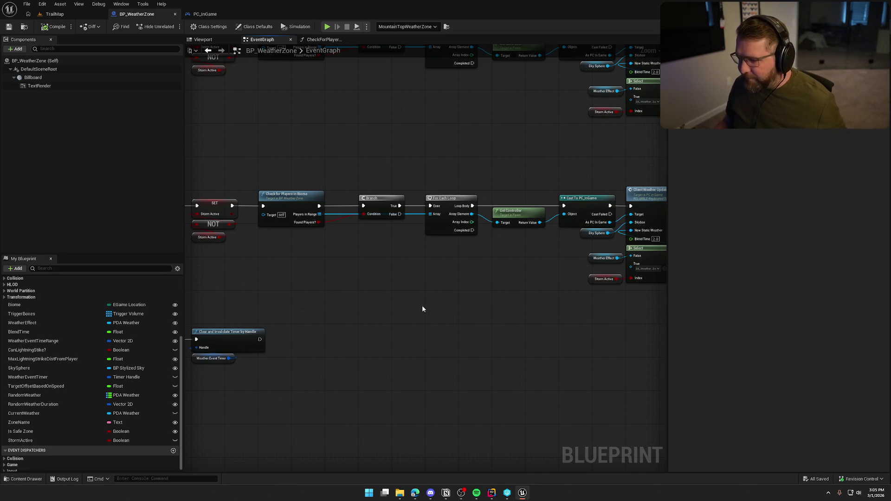
left_click_drag(513, 269, 314, 256)
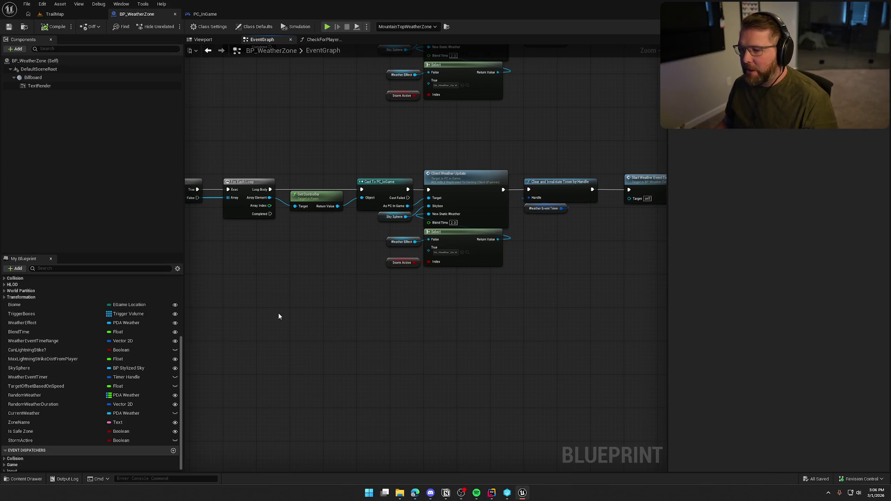
left_click_drag(490, 273, 368, 269)
- Make room and add a Cast To bp_Player node wired from Client Weather Update
mouse_move(400, 151)
left_mouse_down()
mouse_move(474, 214)
mouse_move(564, 208)
left_mouse_up()
left_click_drag(449, 185, 611, 182)
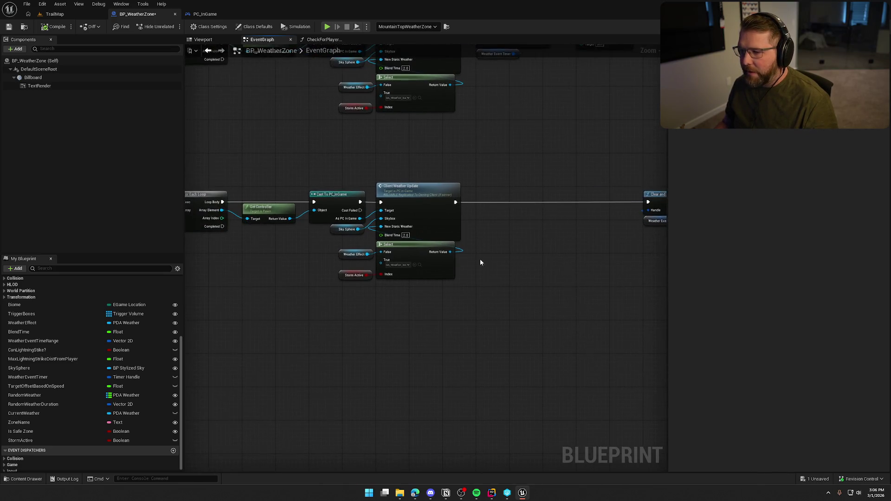
scroll(445, 257, "up", 1)
mouse_move(226, 174)
left_mouse_down()
mouse_move(508, 193)
mouse_move(525, 184)
left_mouse_up()
type("c")
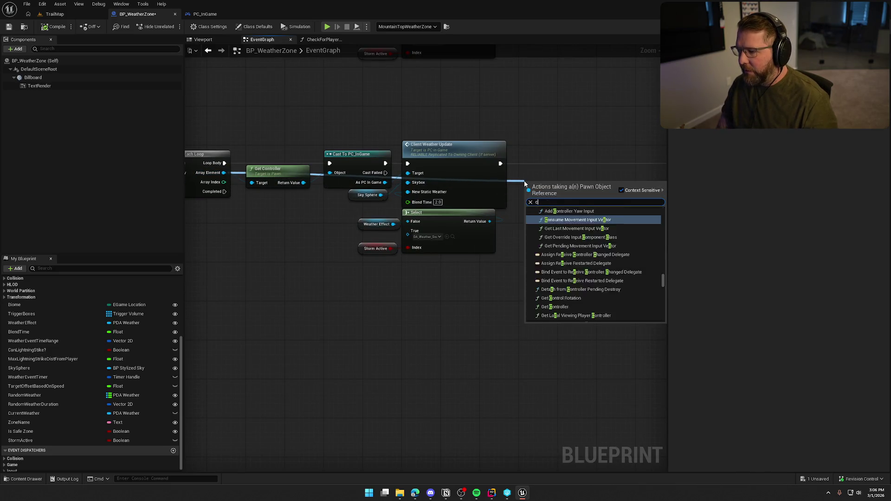
type("ast to bp_player")
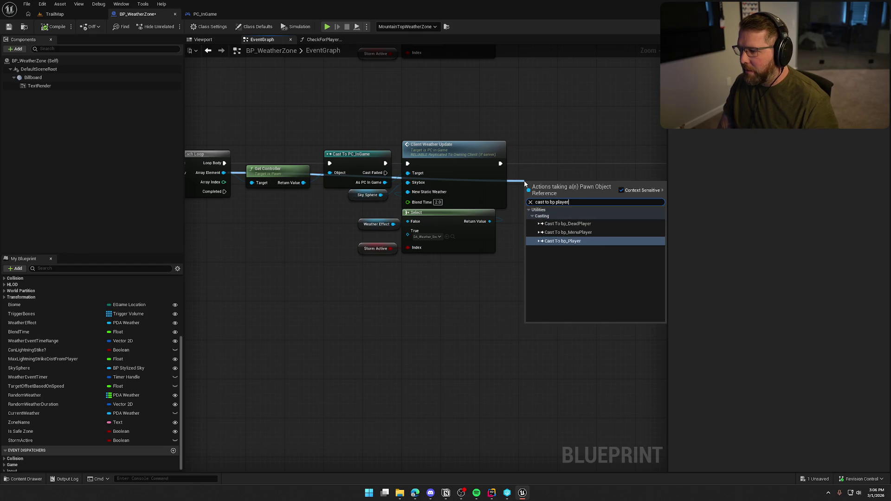
key("Return")
left_click_drag(501, 163, 530, 192)
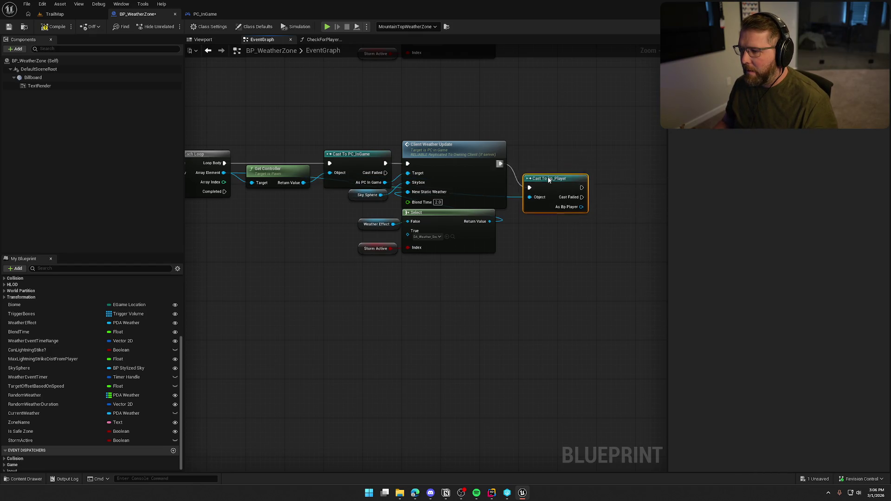
left_click(567, 244)
- Get the player's Ability System Component and run ApplyGameplayEffectToSelf after the cast
left_click_drag(459, 205, 460, 230)
type("get abili")
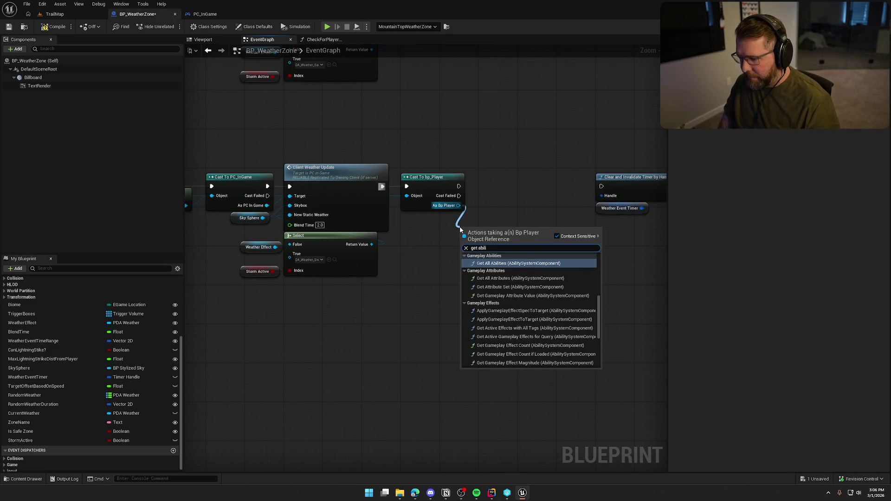
type("ty system comp")
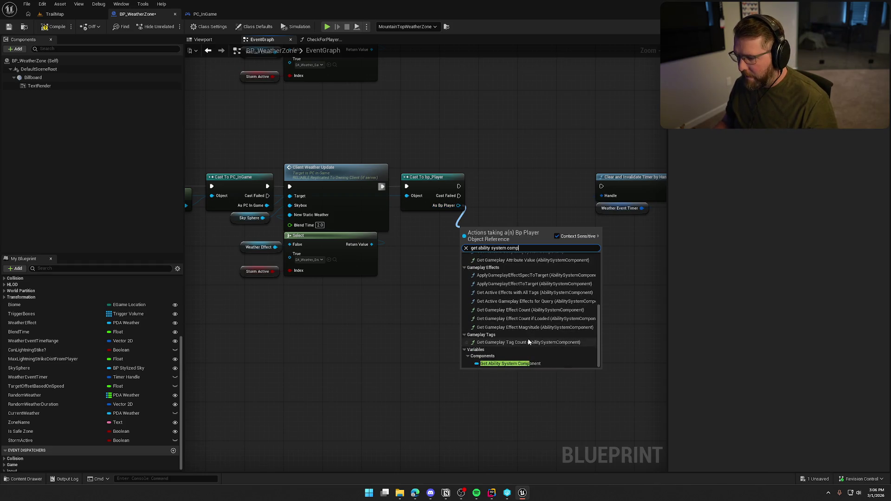
left_click(519, 364)
mouse_move(544, 234)
left_mouse_down()
mouse_move(486, 219)
mouse_move(505, 224)
left_mouse_up()
type("a")
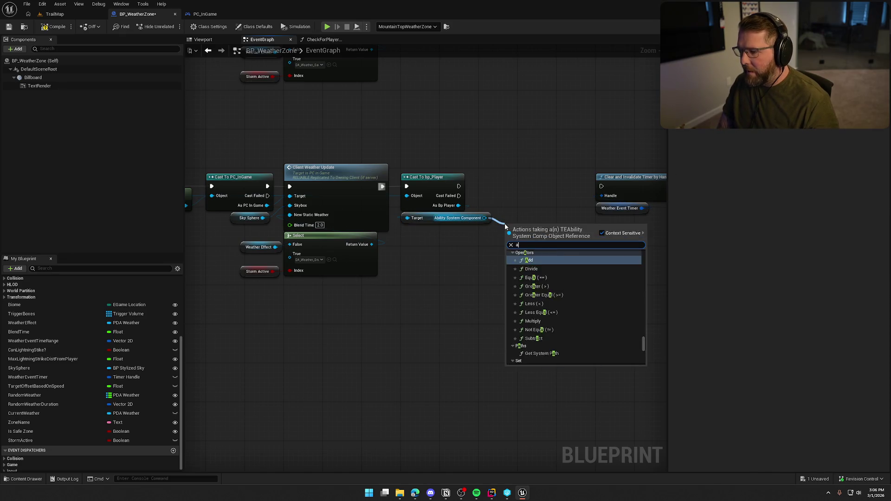
type("pply")
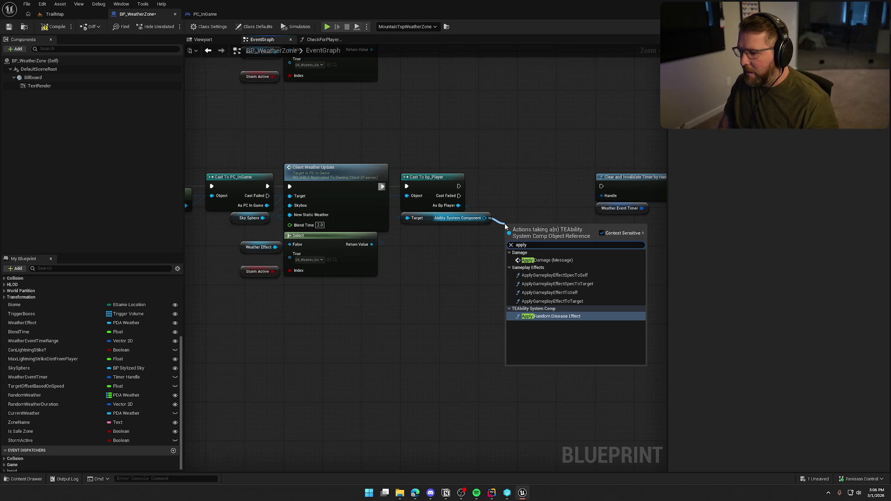
key("Up")
key("Up")
key("Return")
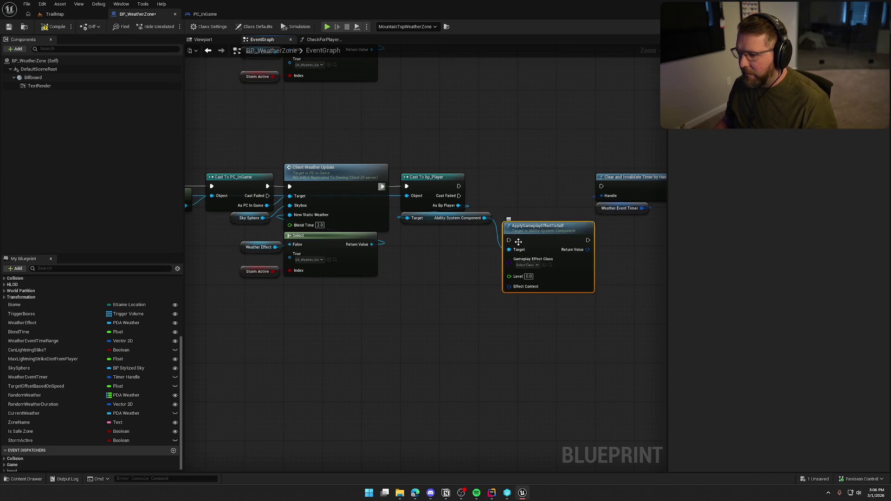
mouse_move(458, 186)
left_mouse_down()
mouse_move(509, 241)
mouse_move(533, 188)
left_mouse_up()
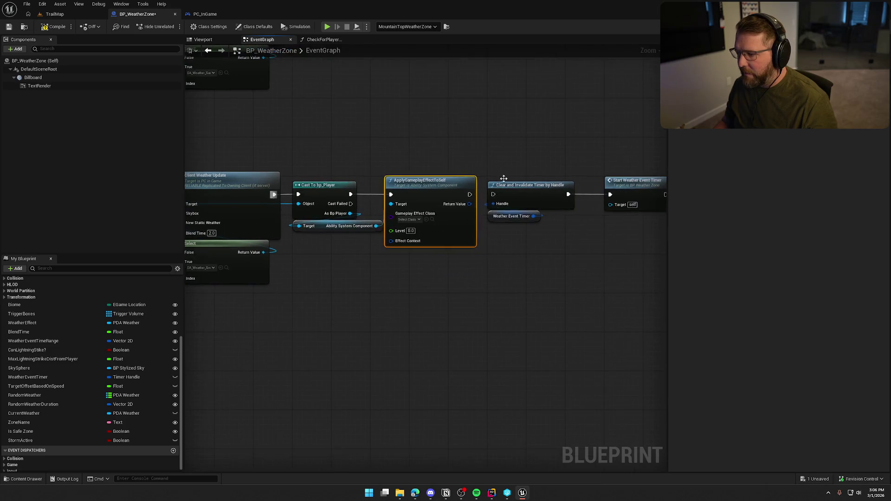
- Shift the timer-clearing node right and line up the gameplay effect node
left_click_drag(483, 201, 599, 201)
left_click_drag(395, 190, 421, 182)
mouse_move(447, 305)
left_mouse_down()
mouse_move(547, 311)
mouse_move(655, 301)
left_mouse_up()
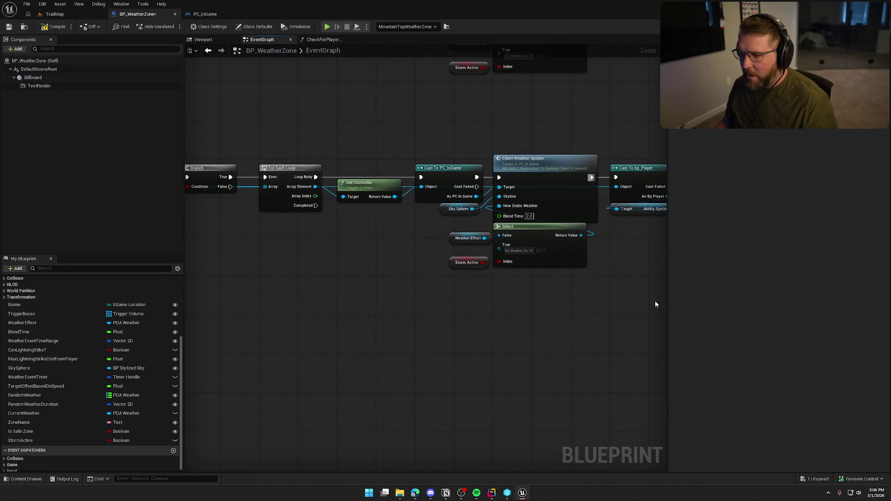
- Wire the Sandstorm For Each Loop's Completed output into the Clear and Invalidate Timer node
mouse_move(539, 338)
left_mouse_down()
mouse_move(537, 257)
mouse_move(472, 229)
mouse_move(520, 167)
mouse_move(260, 311)
mouse_move(587, 296)
mouse_move(635, 302)
mouse_move(351, 276)
left_mouse_up()
mouse_move(313, 174)
left_mouse_down()
mouse_move(359, 273)
mouse_move(296, 253)
mouse_move(286, 216)
mouse_move(315, 291)
mouse_move(360, 260)
left_mouse_up()
left_click(441, 319)
- Move the other chain's timer clear and restart nodes below its loop, running them on Completed
mouse_move(479, 253)
left_mouse_down()
mouse_move(451, 392)
mouse_move(193, 467)
left_mouse_up()
left_click_drag(319, 167, 353, 167)
left_click_drag(482, 153, 659, 216)
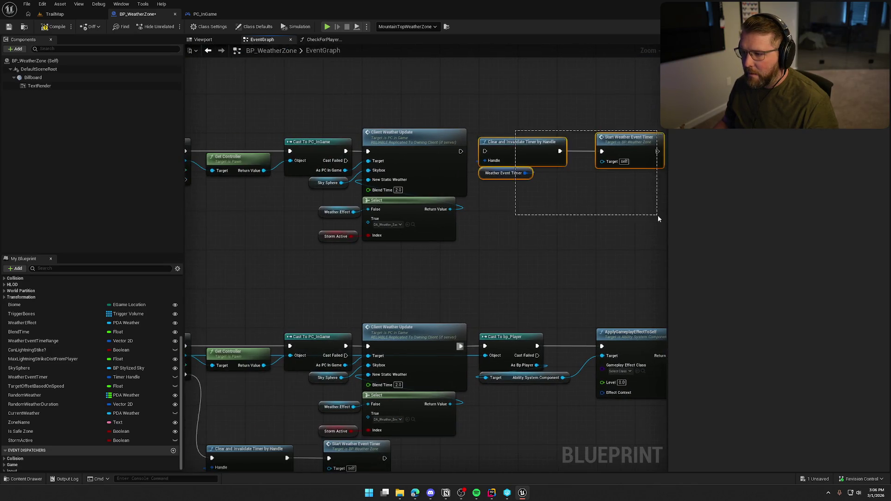
mouse_move(517, 161)
left_mouse_down()
mouse_move(314, 235)
mouse_move(383, 224)
left_mouse_up()
mouse_move(358, 179)
left_mouse_down()
mouse_move(299, 225)
mouse_move(338, 191)
left_mouse_up()
left_click(379, 294)
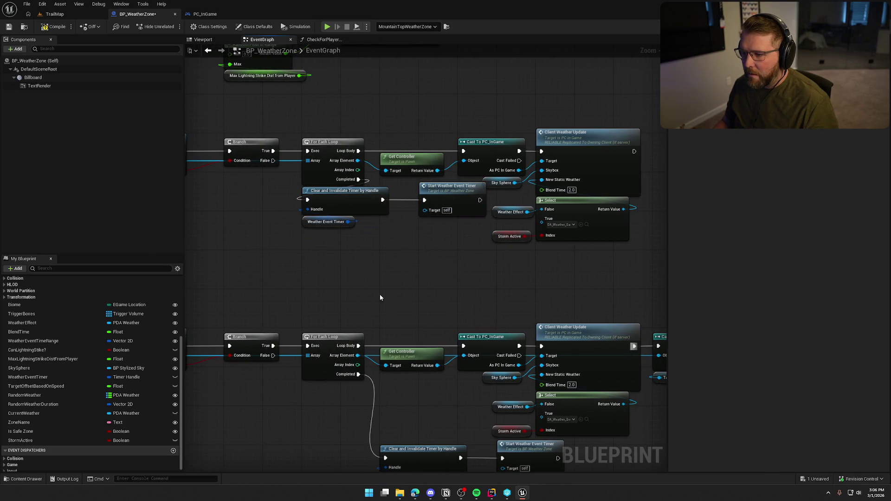
left_click_drag(387, 262, 298, 275)
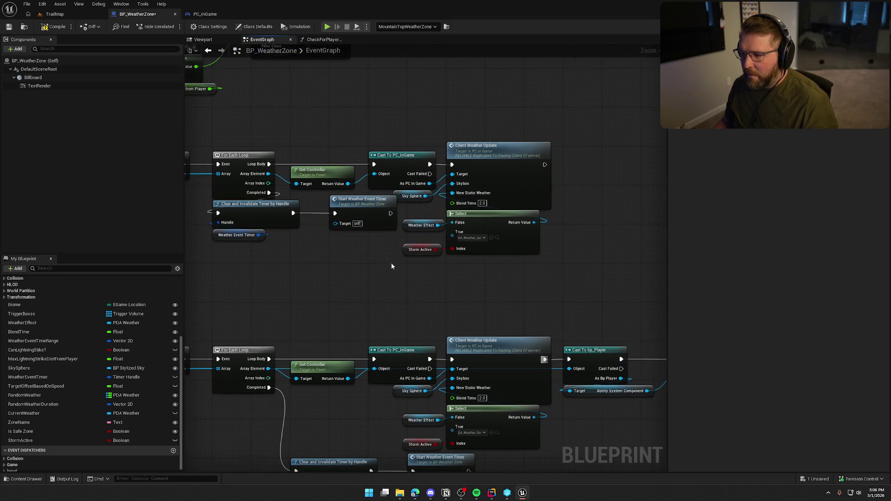